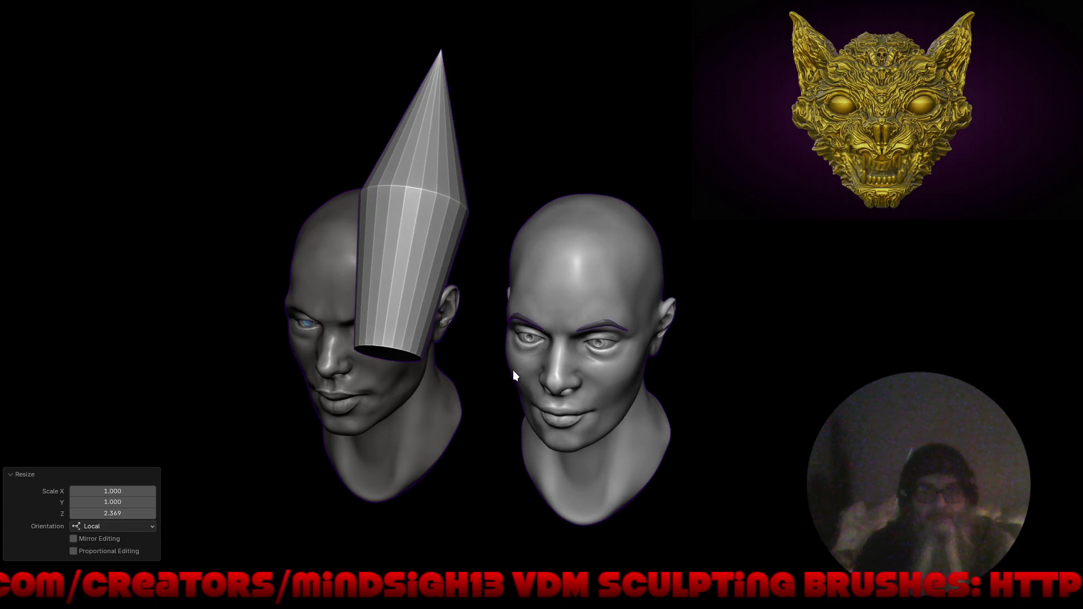
Give the cone a Mirror modifier using Head_DG.001 as the mirror object.
left_click(680, 326)
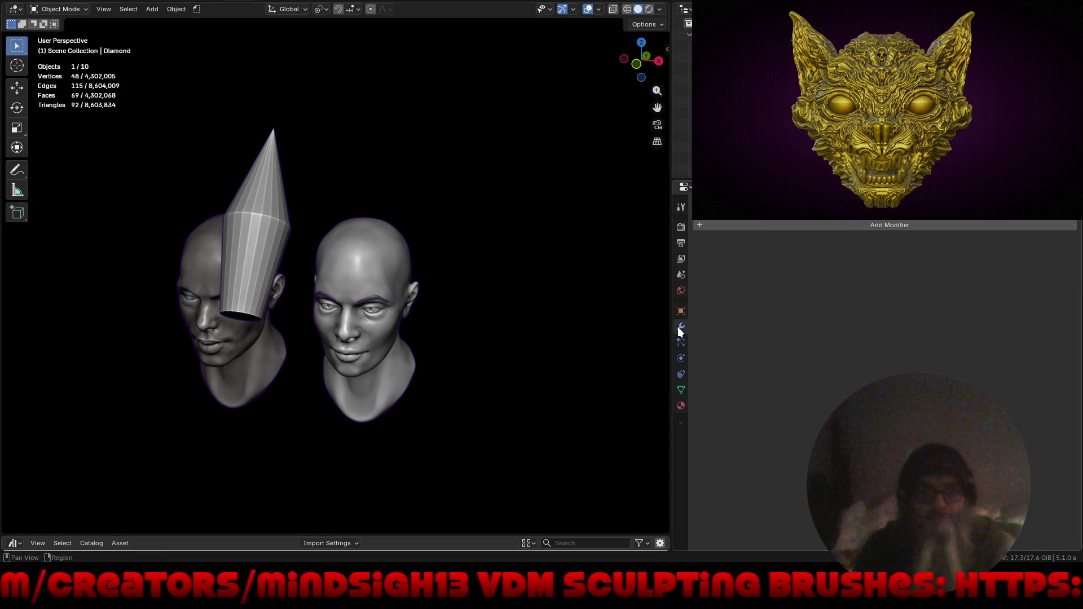
left_click(780, 223)
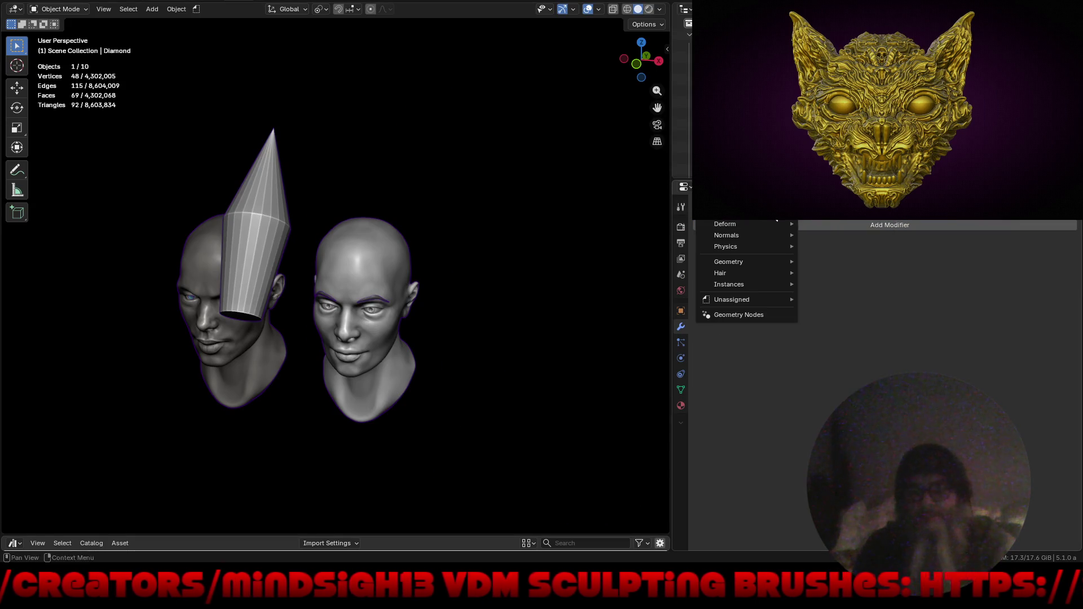
left_click(830, 314)
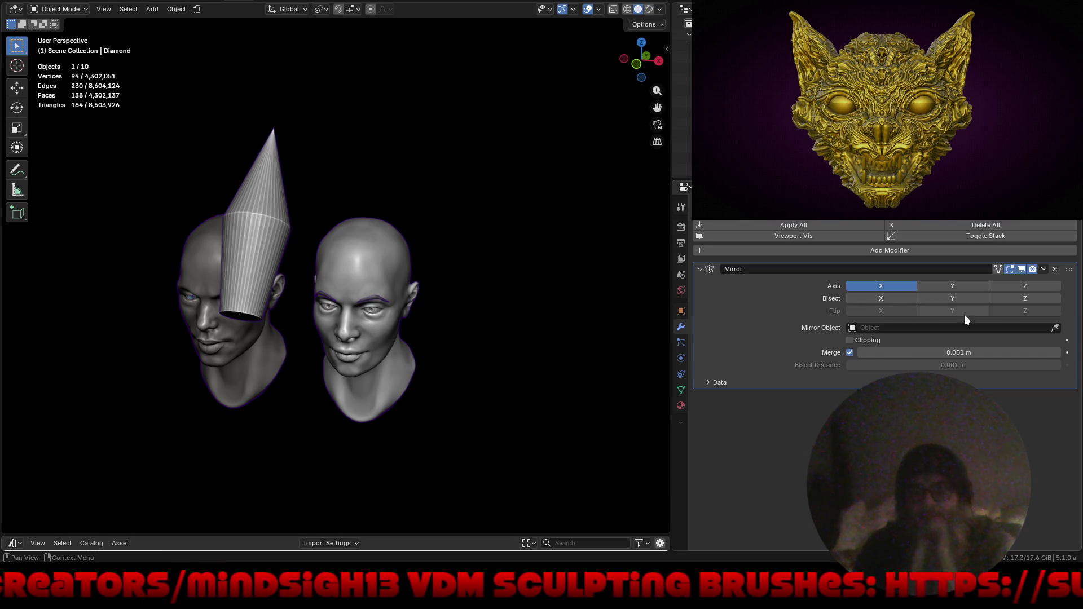
left_click(1057, 328)
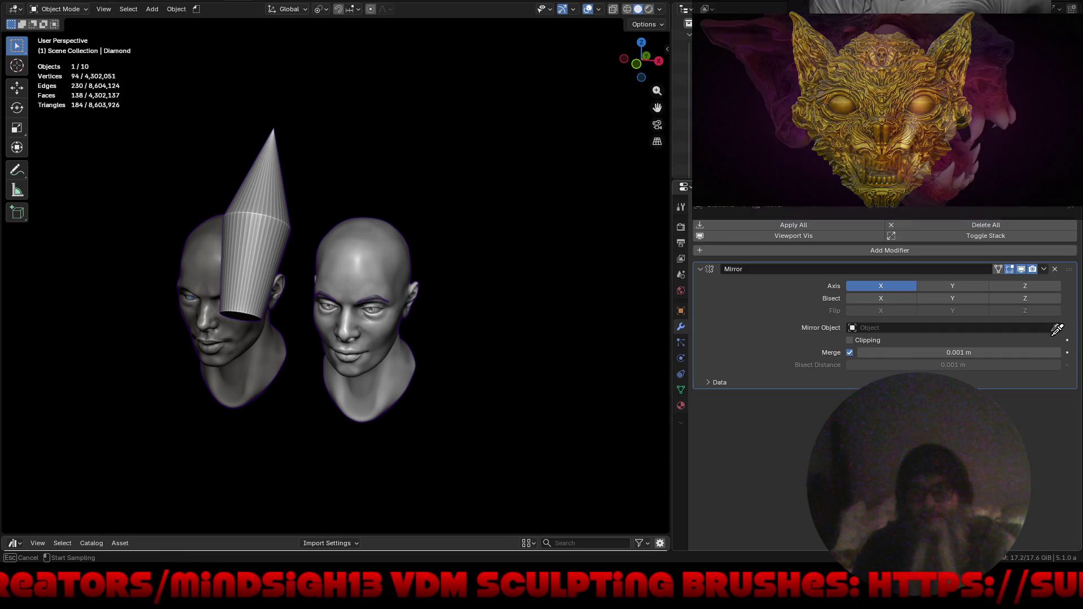
left_click(213, 258)
Add a Remesh modifier to the mirrored cones after checking them from the front.
mouse_move(229, 387)
middle_mouse_down()
mouse_move(255, 382)
mouse_move(269, 393)
middle_mouse_up()
mouse_move(345, 336)
middle_mouse_down()
mouse_move(394, 357)
mouse_move(416, 384)
middle_mouse_up()
left_click(879, 251)
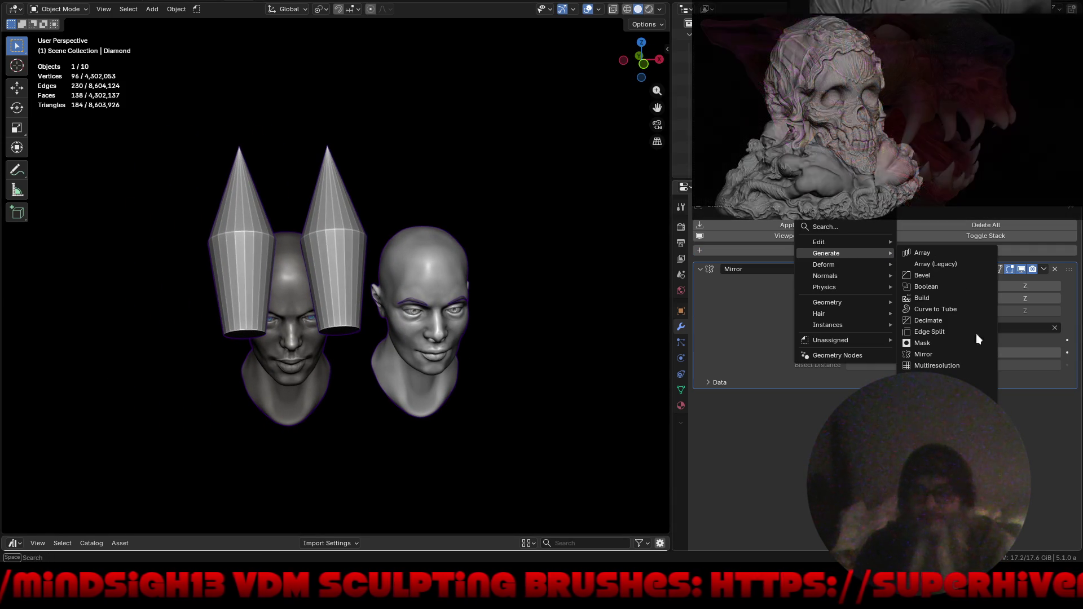
left_click(931, 376)
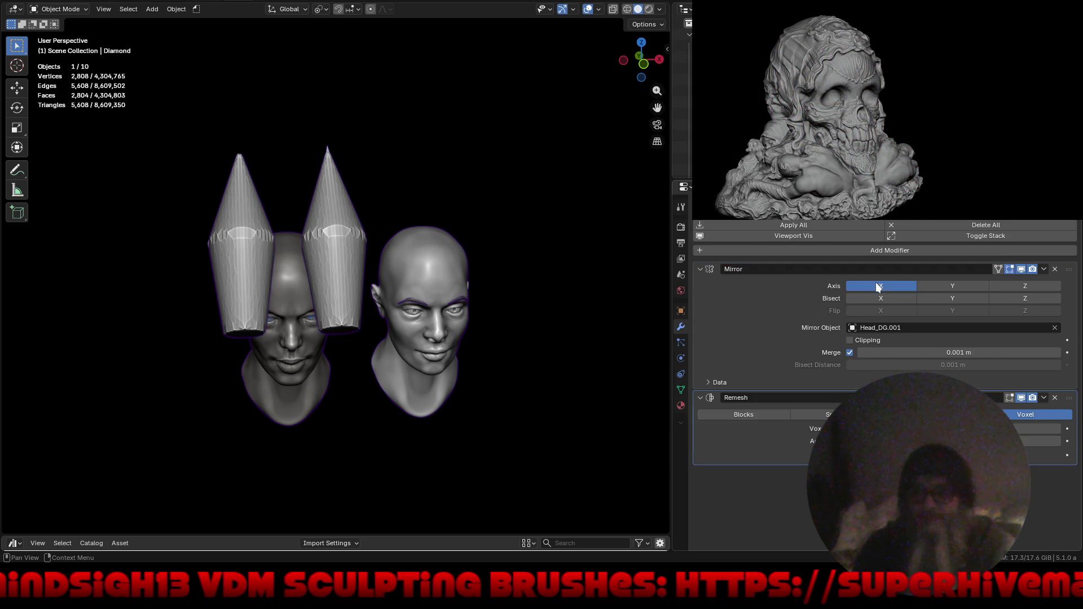
left_click(889, 250)
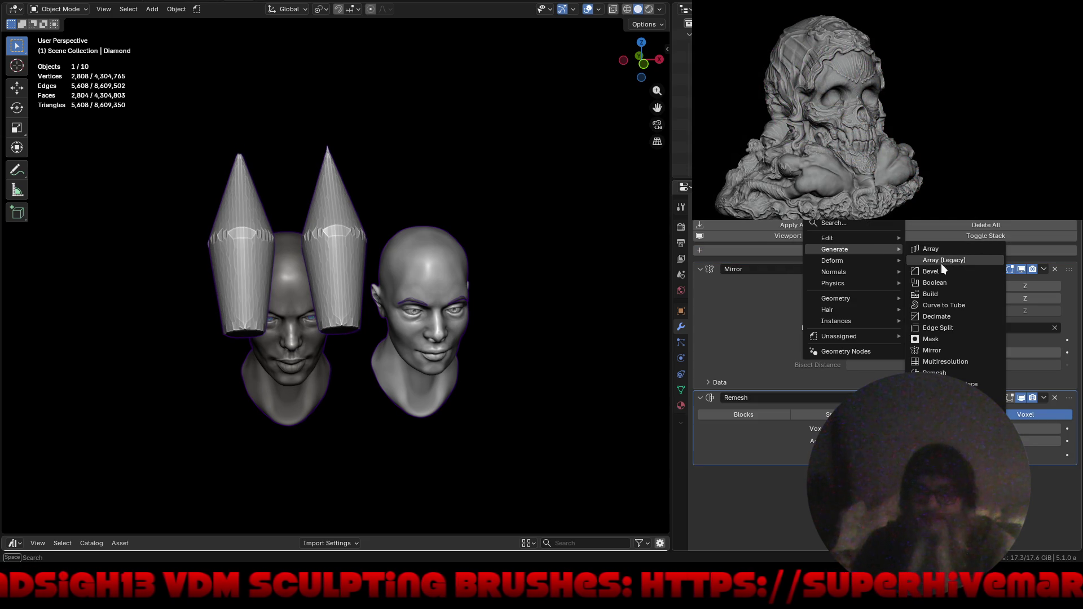
mouse_move(831, 261)
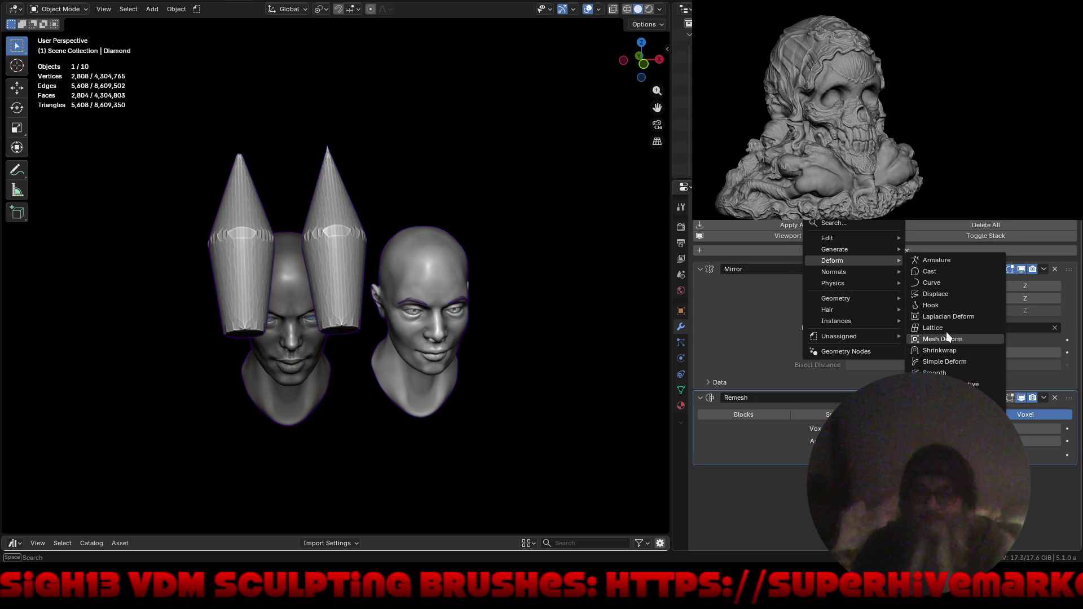
Add a SimpleDeform set to Bend and move the Mirror modifier to the bottom of the stack.
left_click(944, 362)
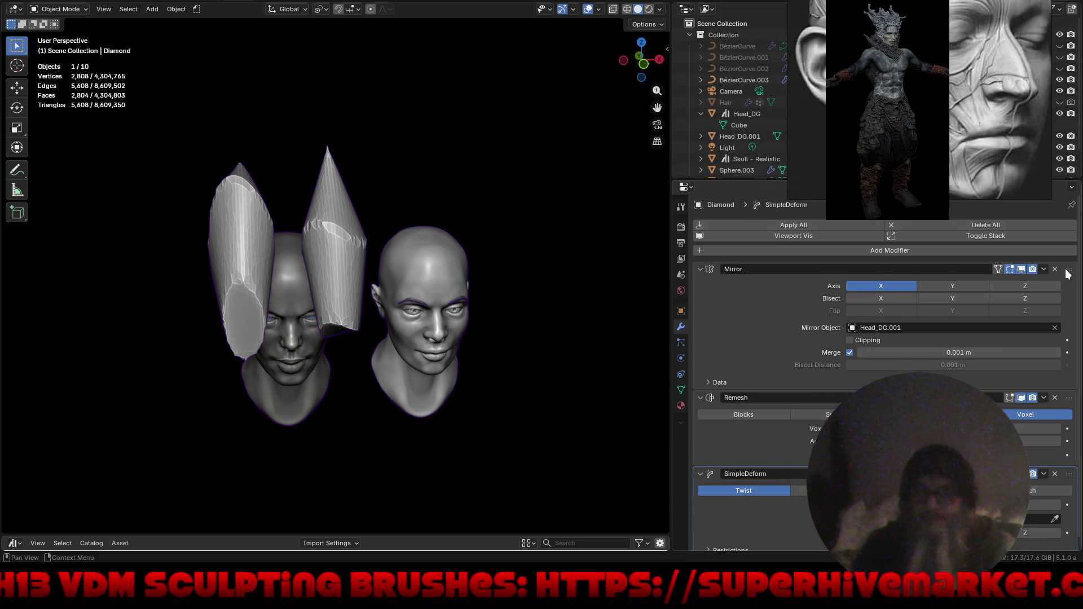
left_click_drag(1067, 273, 1067, 441)
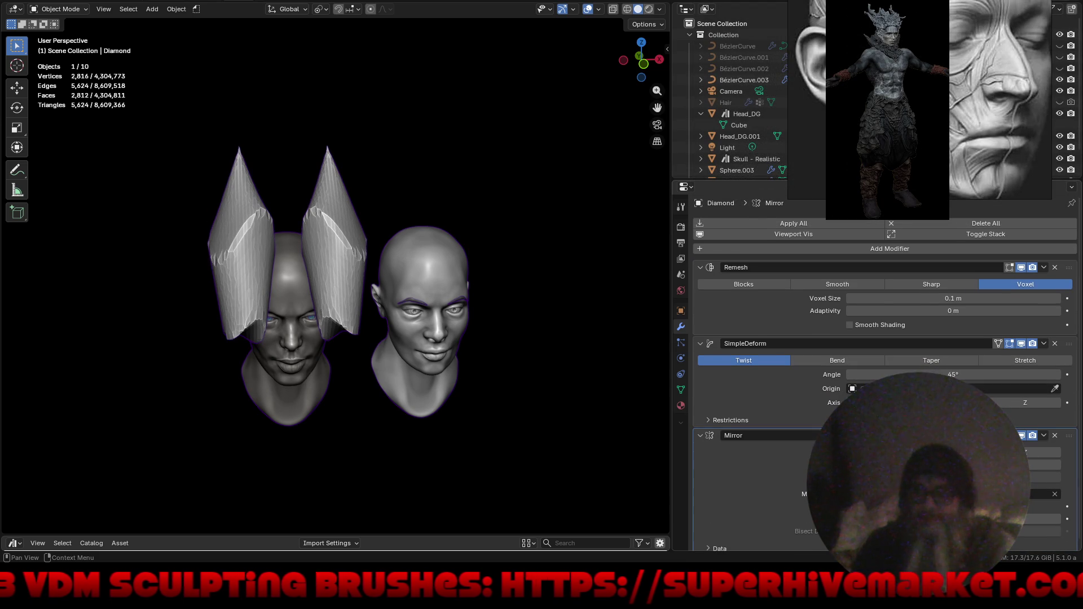
left_click(835, 359)
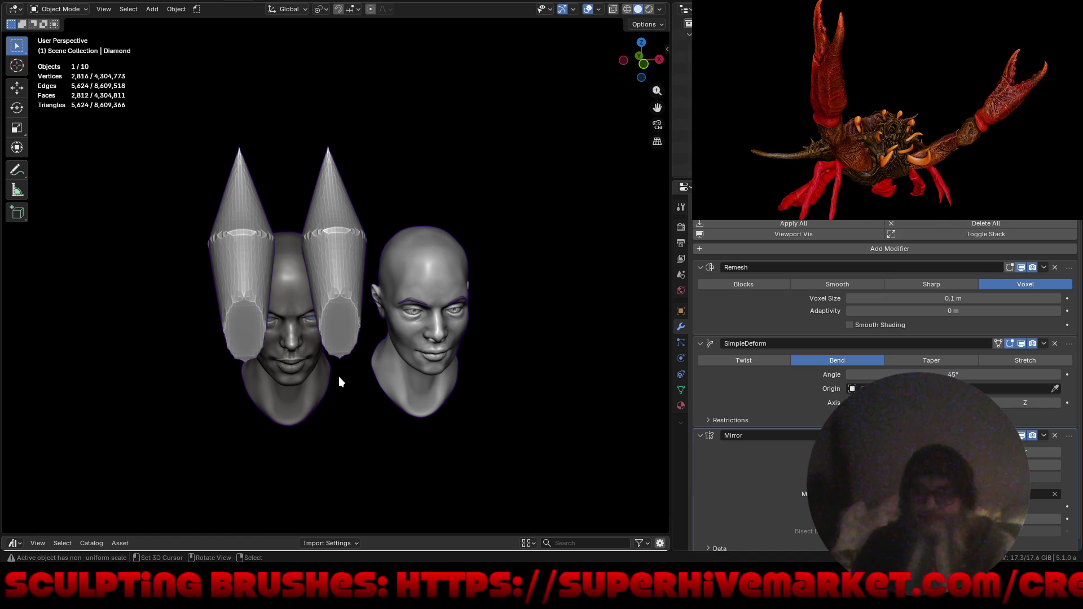
key("shift+a")
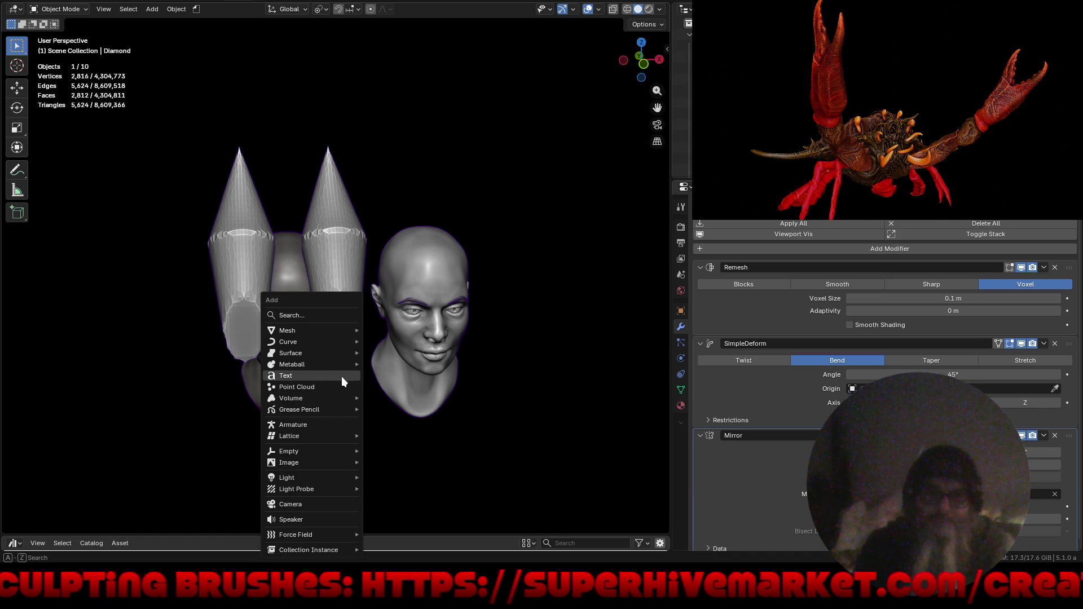
mouse_move(288, 452)
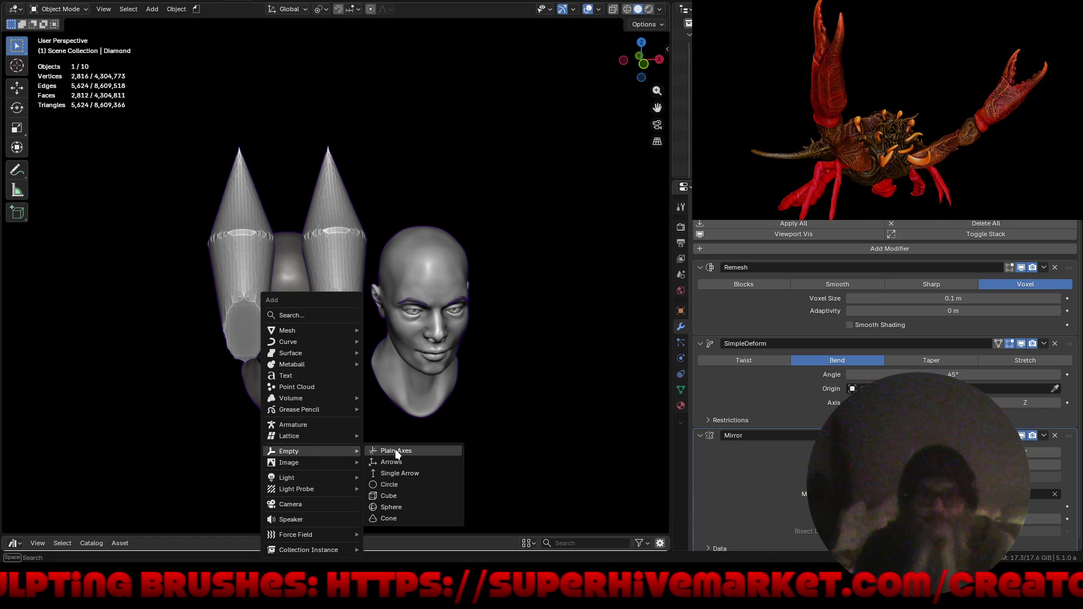
Add a Plain Axes empty, rotate it, and set it as the SimpleDeform bend origin.
left_click(396, 453)
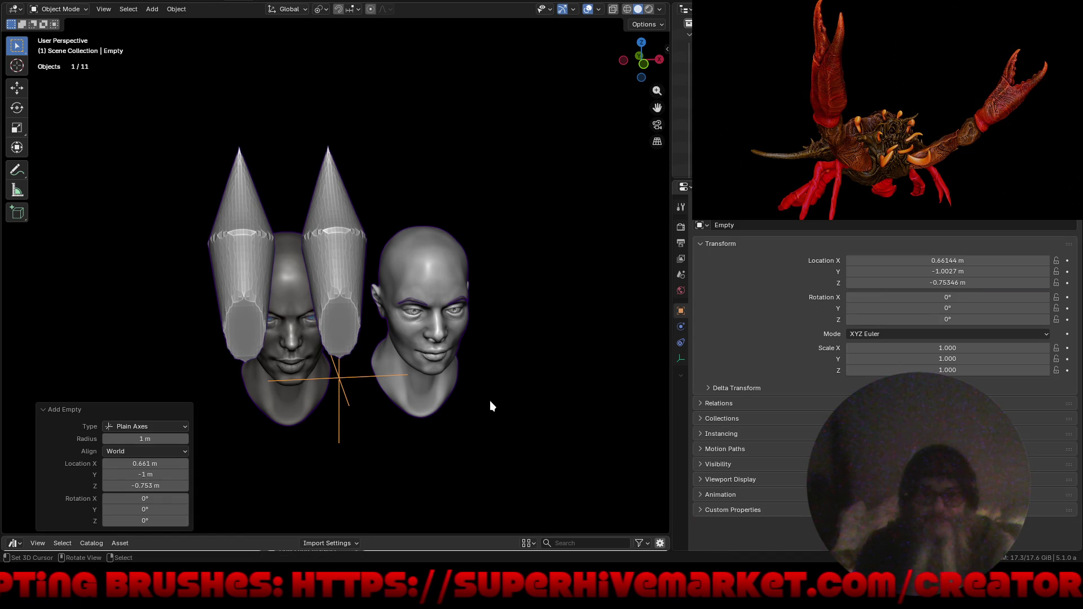
key("r")
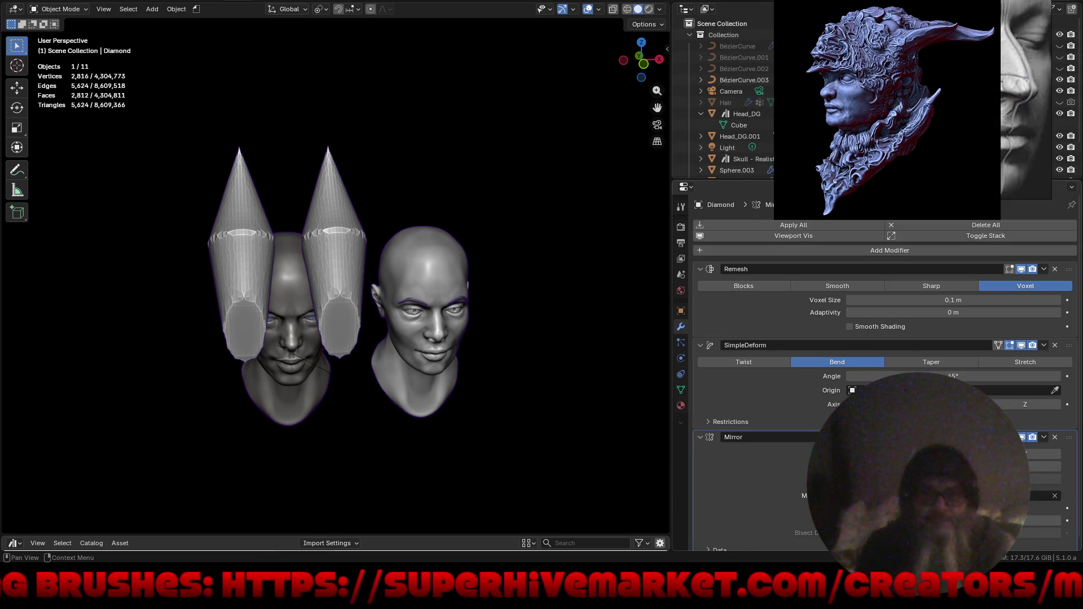
scroll(806, 418, "down", 1)
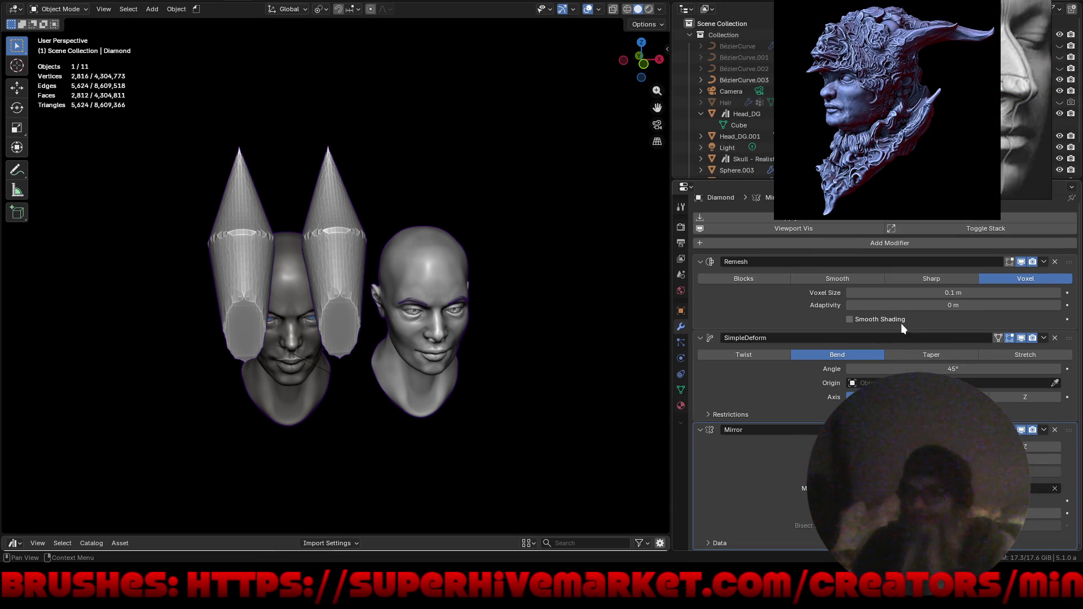
left_click(853, 383)
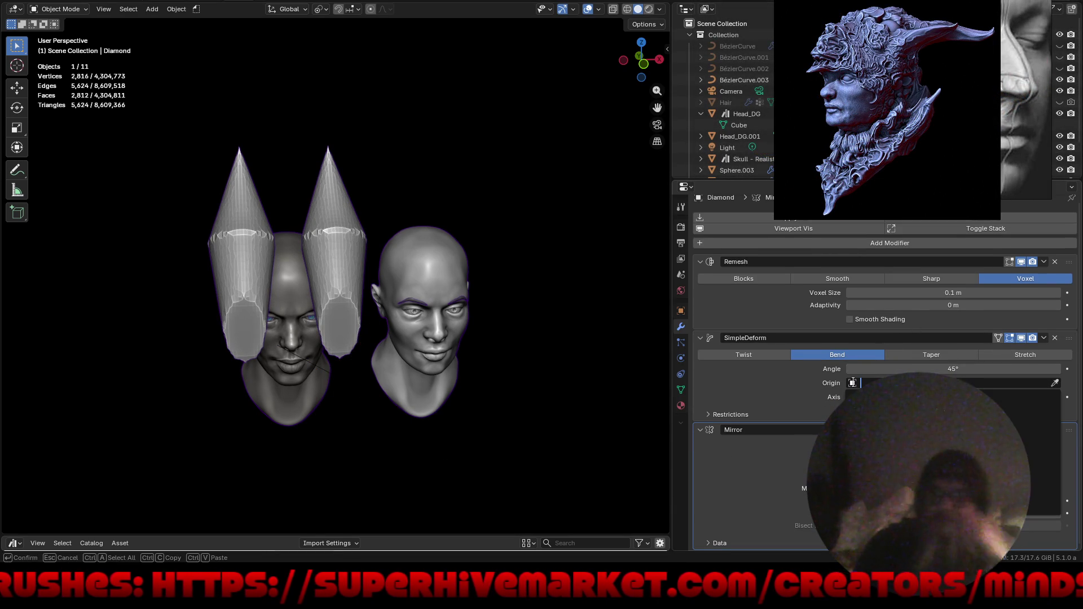
key("Return")
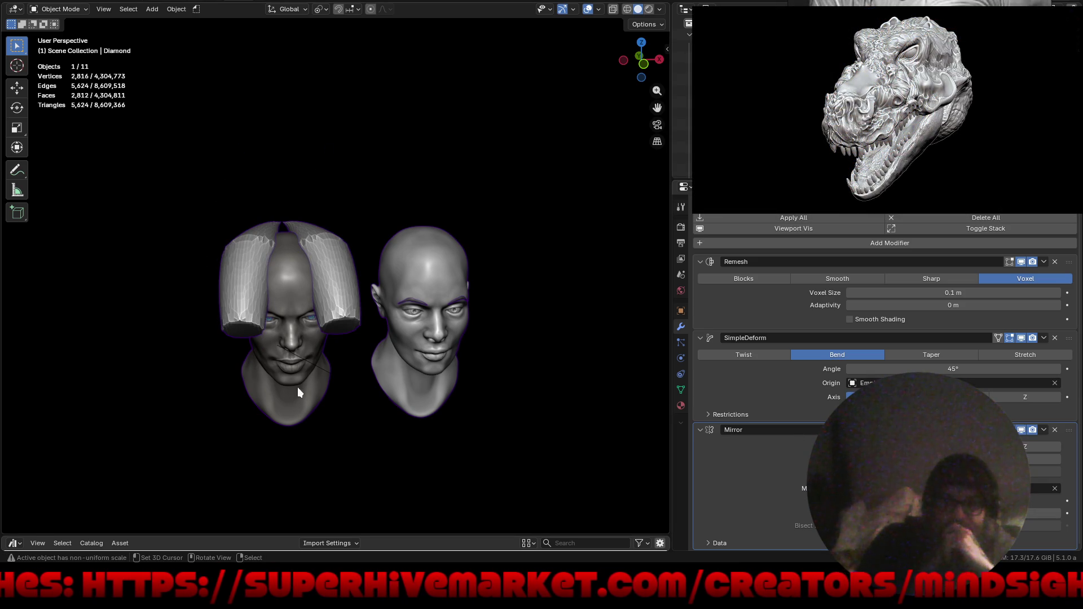
left_click(331, 380)
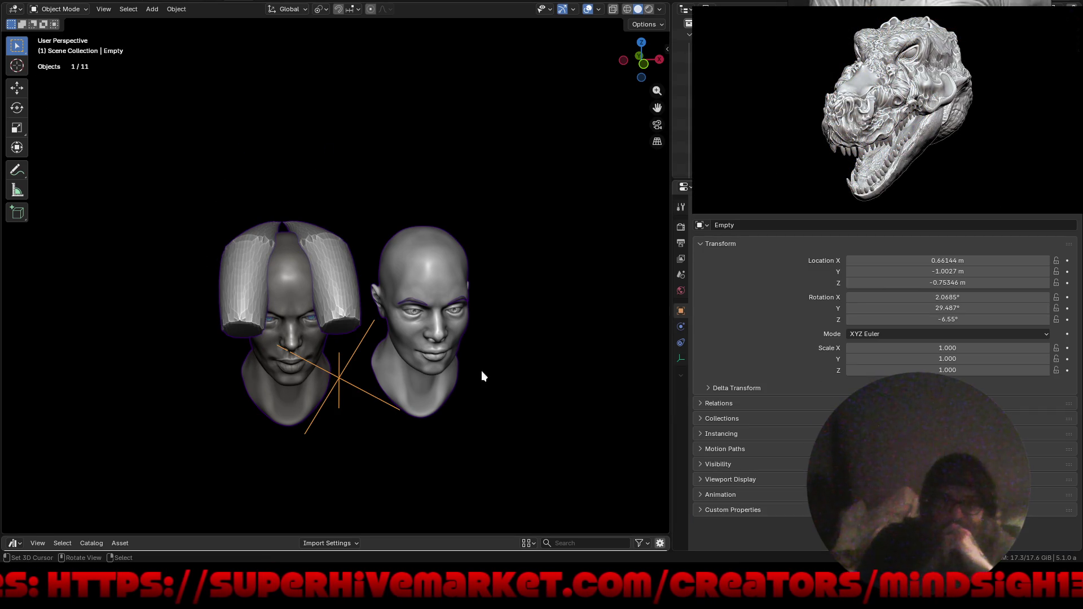
Rotate the bend empty around X and move it so the horns start curving outward.
key("r")
key("x")
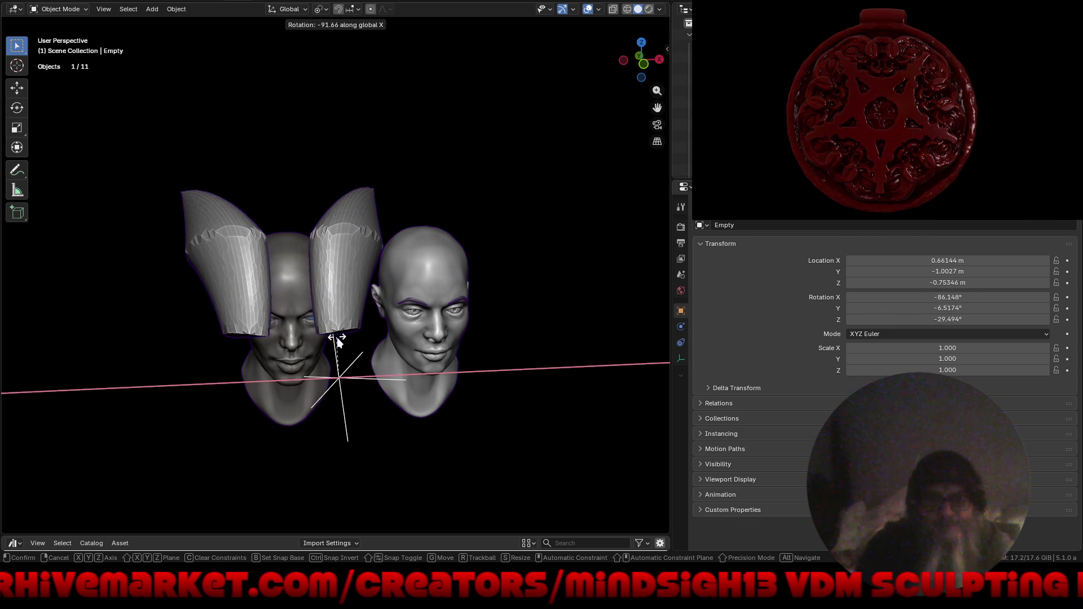
left_click(337, 336)
middle_click_drag(336, 335, 341, 378)
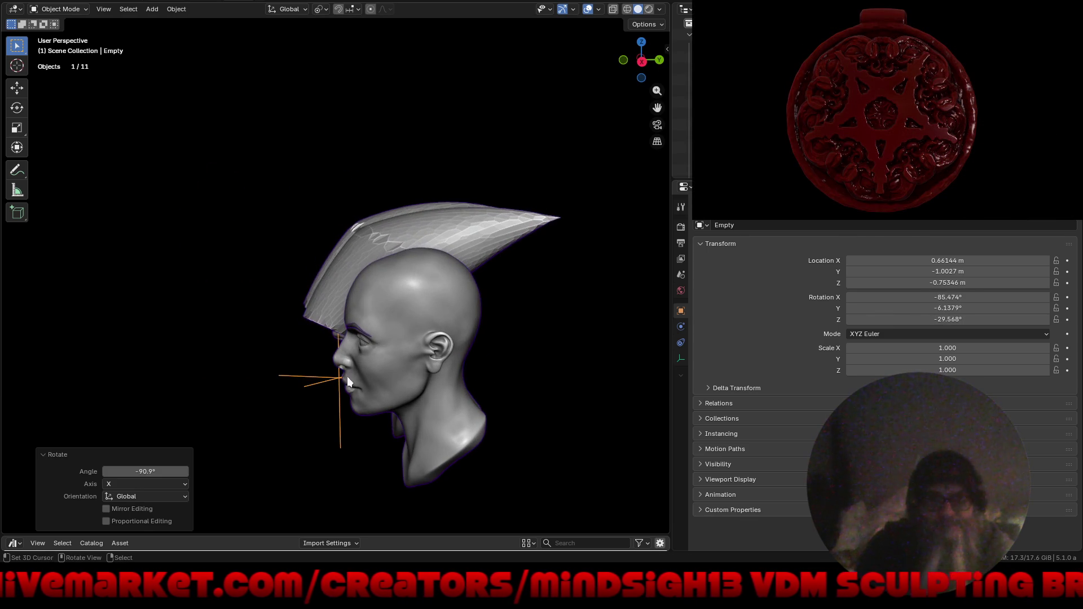
key("g")
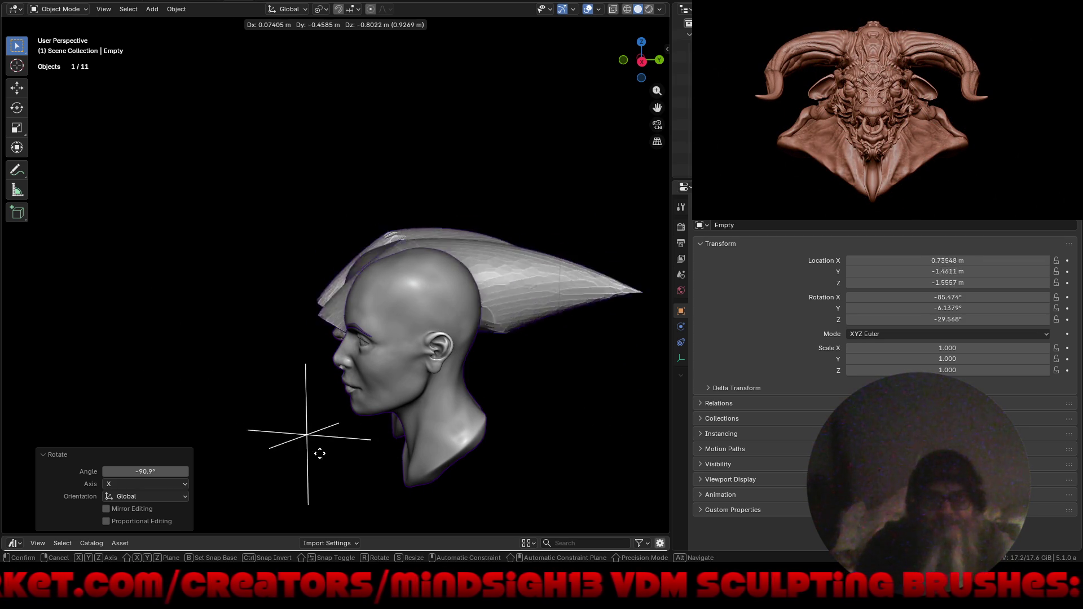
left_click(316, 376)
Rotate the empty around Y to finish the horn sweep, then select the horn object.
middle_click_drag(316, 375, 421, 401)
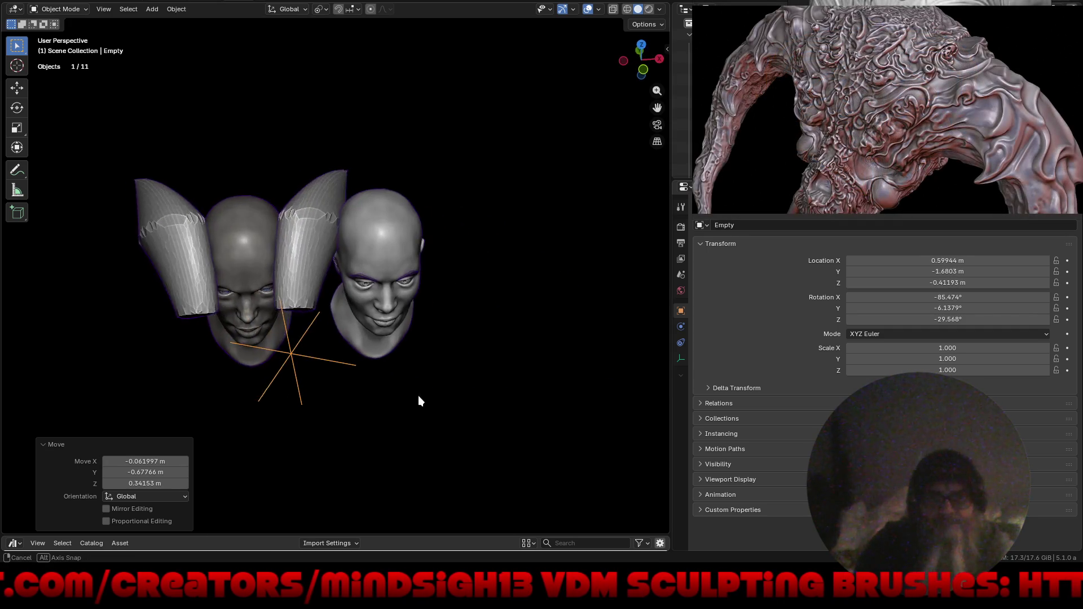
key("s")
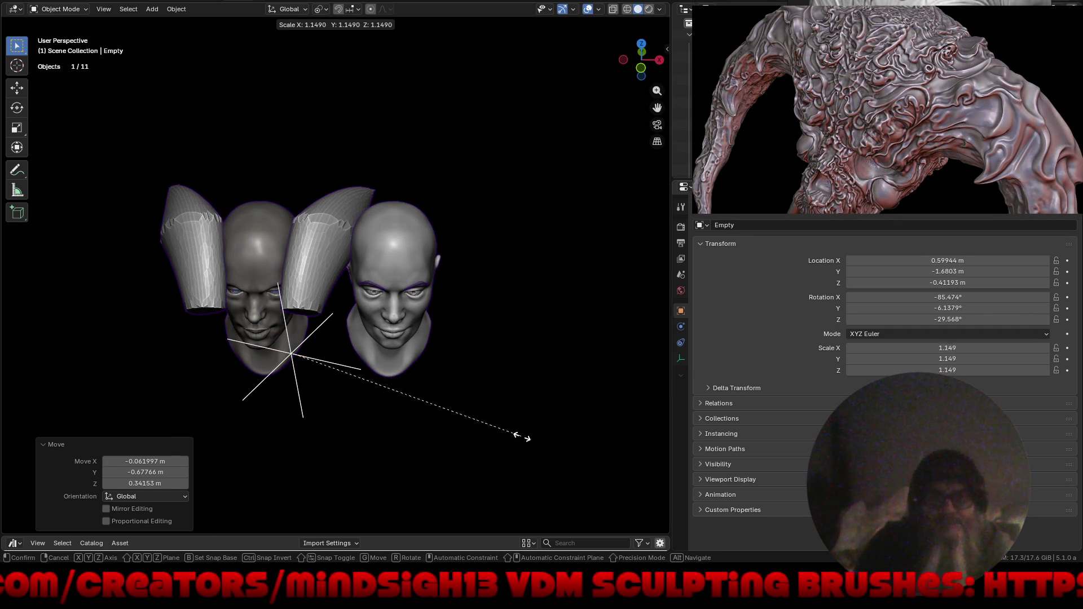
key("Escape")
mouse_move(423, 374)
middle_mouse_down()
mouse_move(544, 339)
mouse_move(477, 352)
middle_mouse_up()
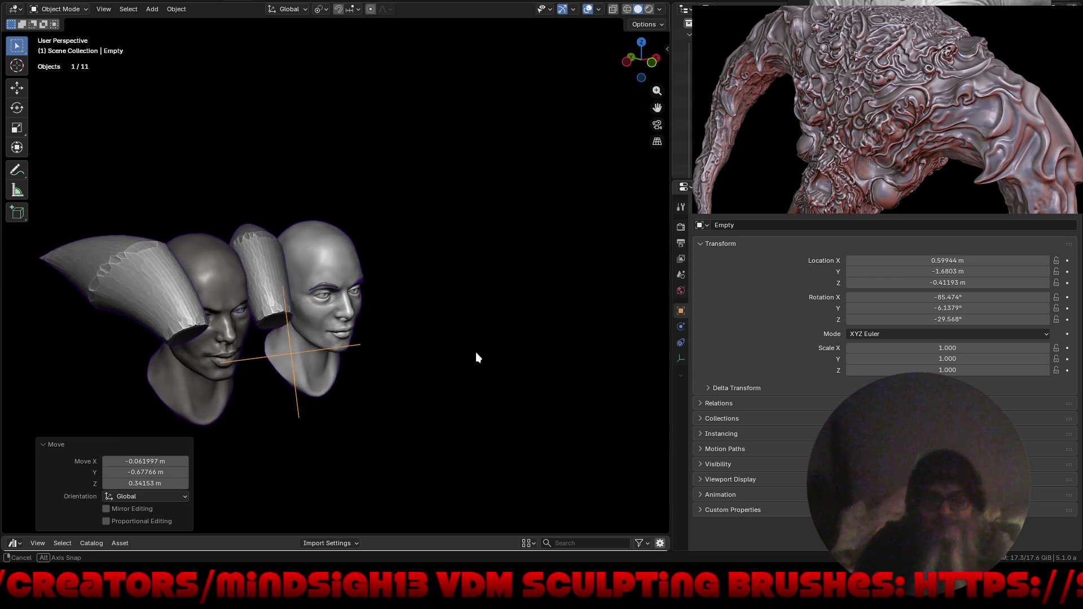
key("r")
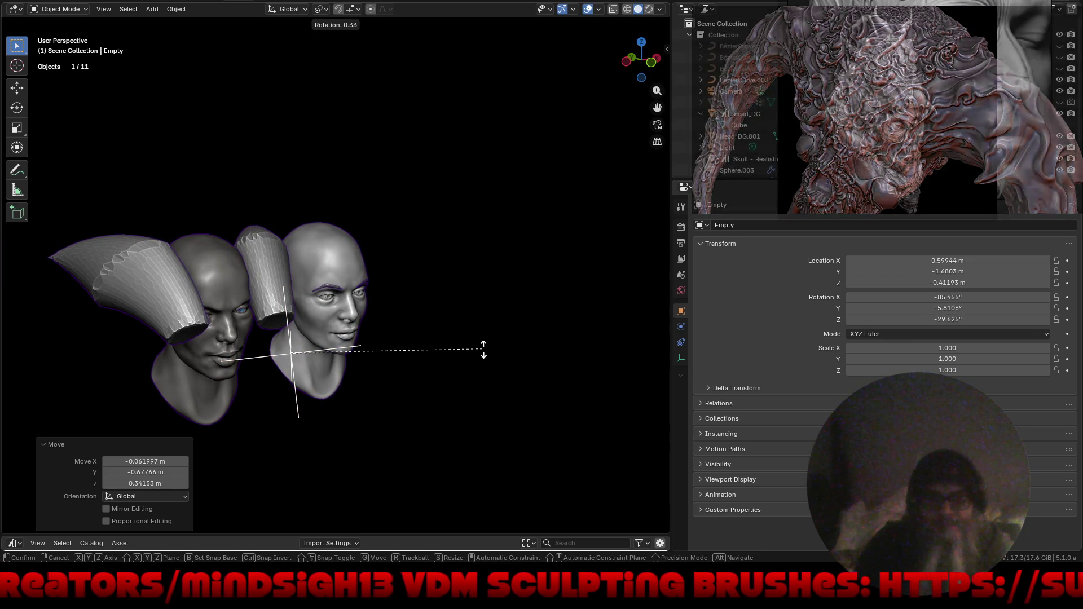
key("y")
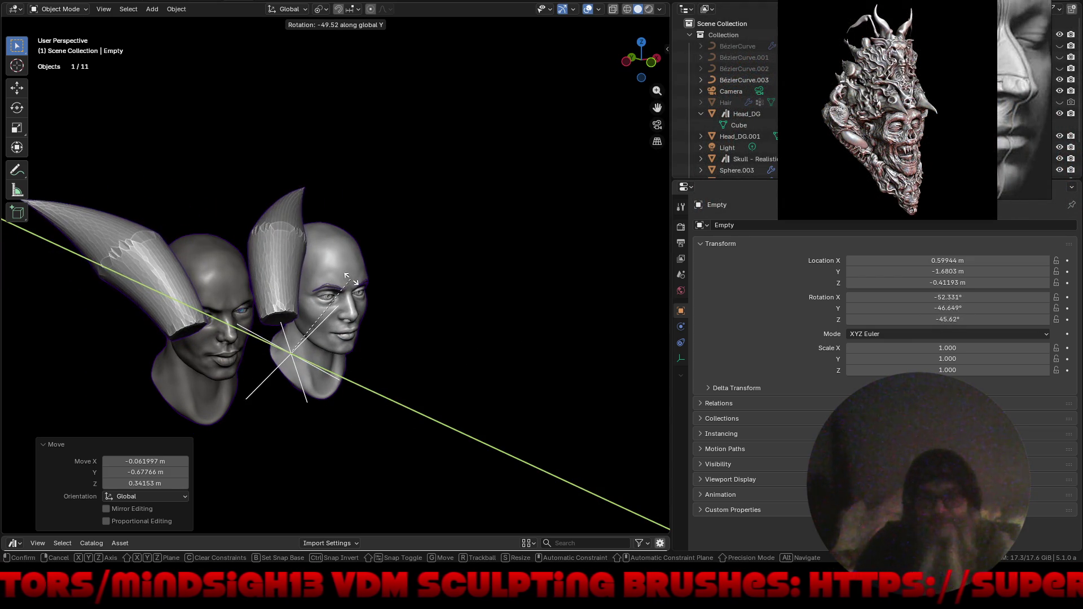
left_click(392, 330)
mouse_move(391, 330)
middle_mouse_down()
mouse_move(325, 347)
mouse_move(382, 268)
middle_mouse_up()
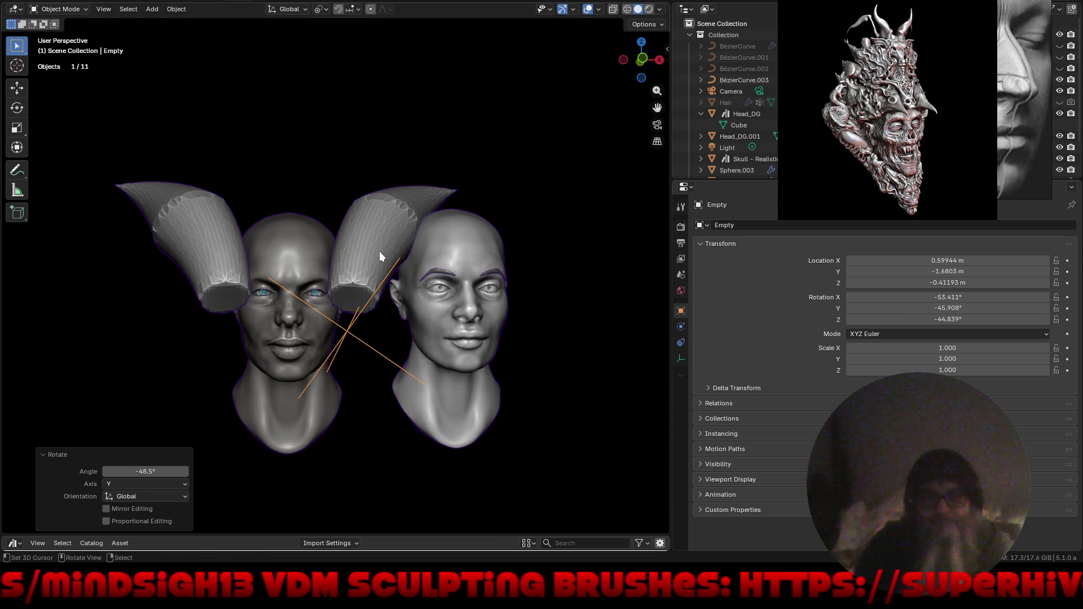
left_click(380, 253)
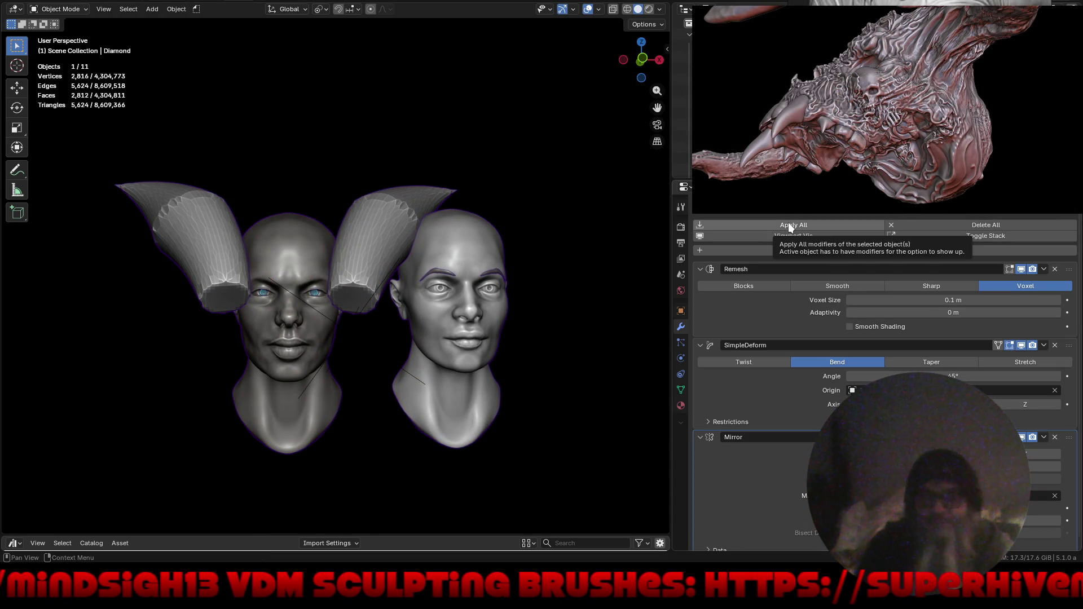
Lower the Remesh voxel size and add a Wireframe modifier placed above Remesh in the stack.
left_click_drag(894, 300, 768, 318)
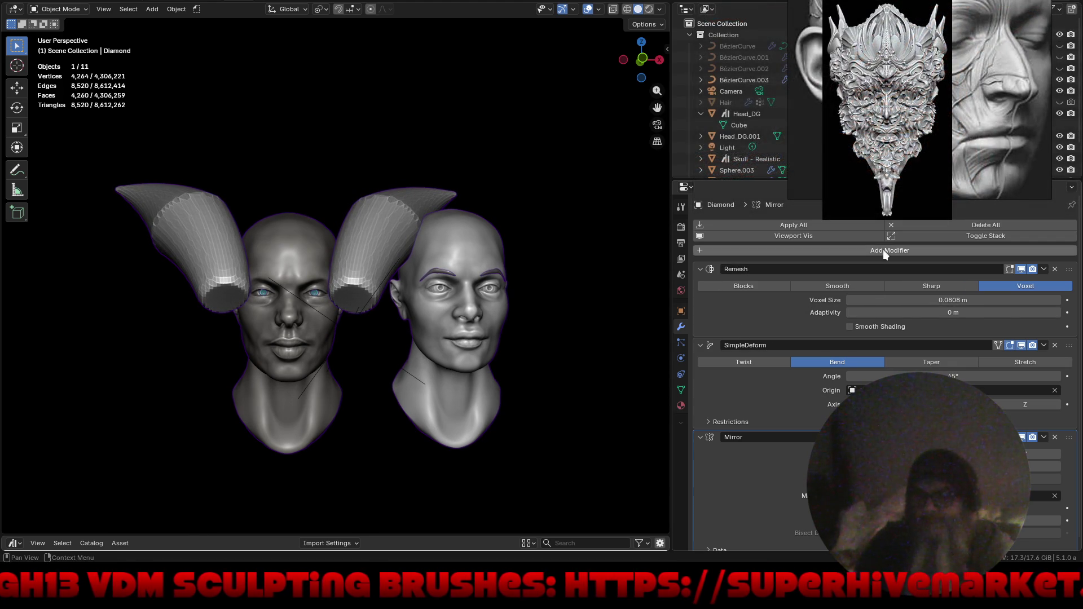
left_click(883, 249)
mouse_move(835, 237)
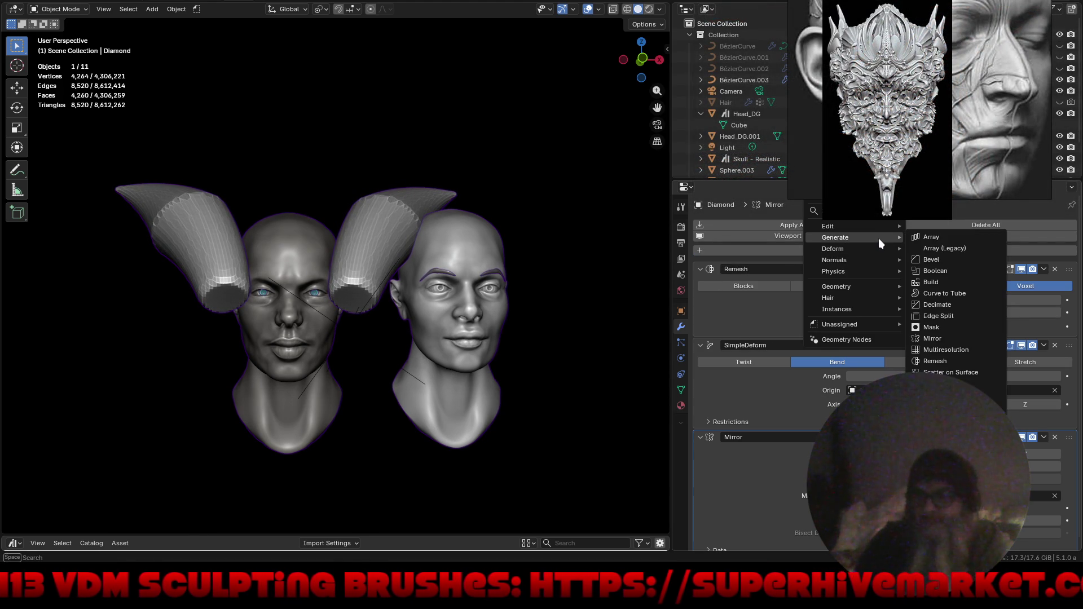
left_click(940, 462)
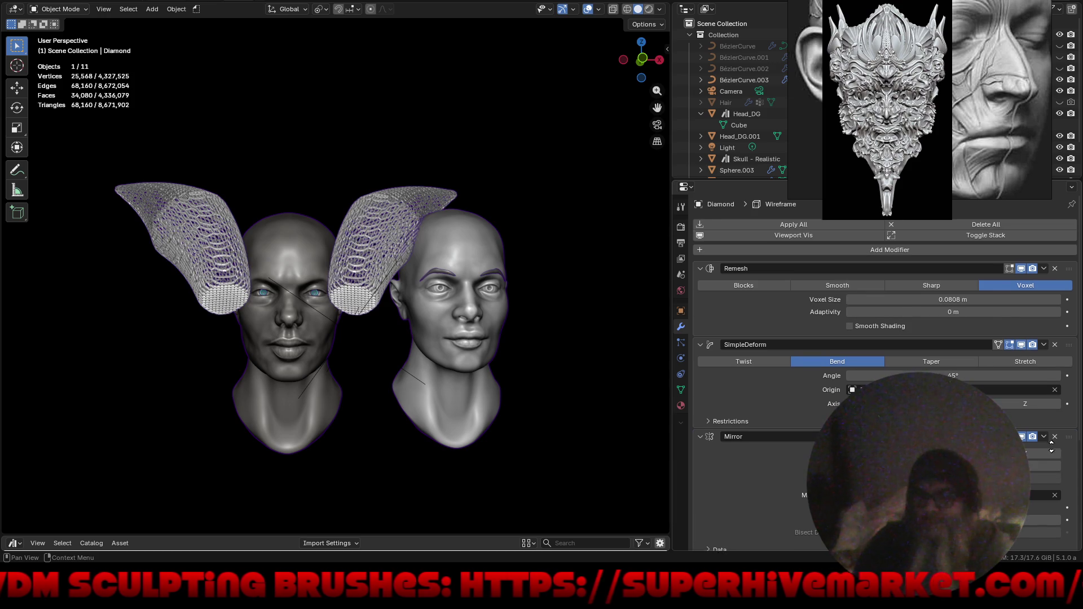
scroll(1052, 442, "down", 3)
left_click_drag(1068, 463, 1058, 254)
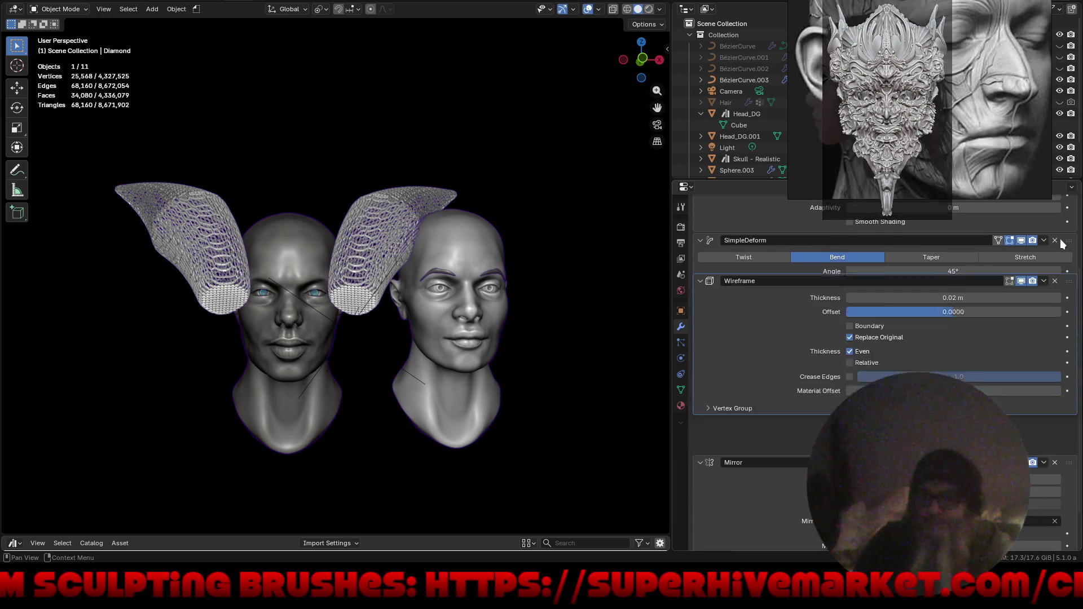
scroll(952, 285, "up", 3)
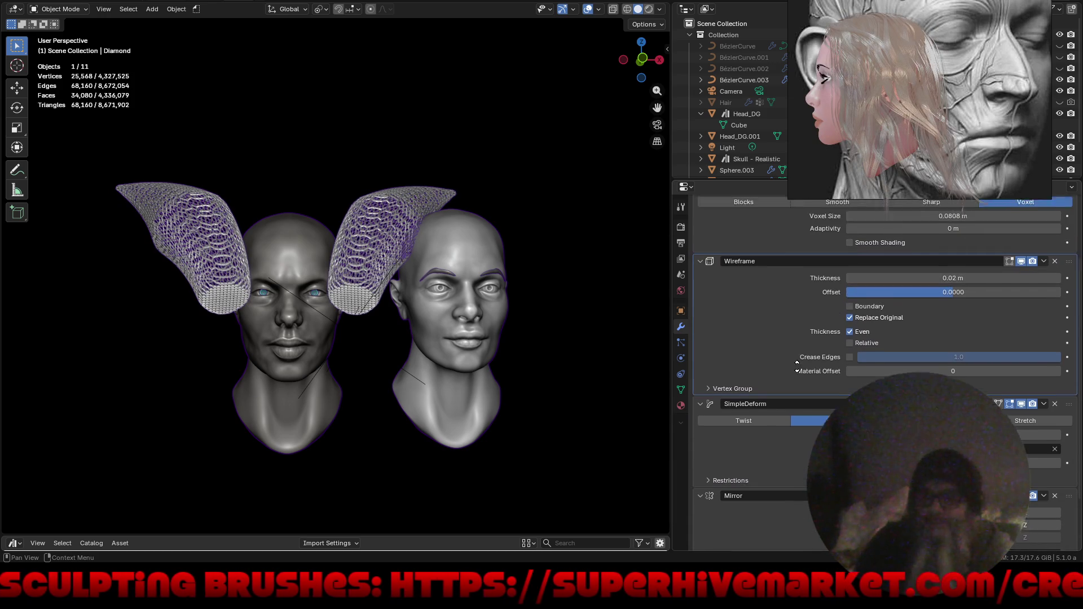
left_click_drag(1071, 346, 1068, 269)
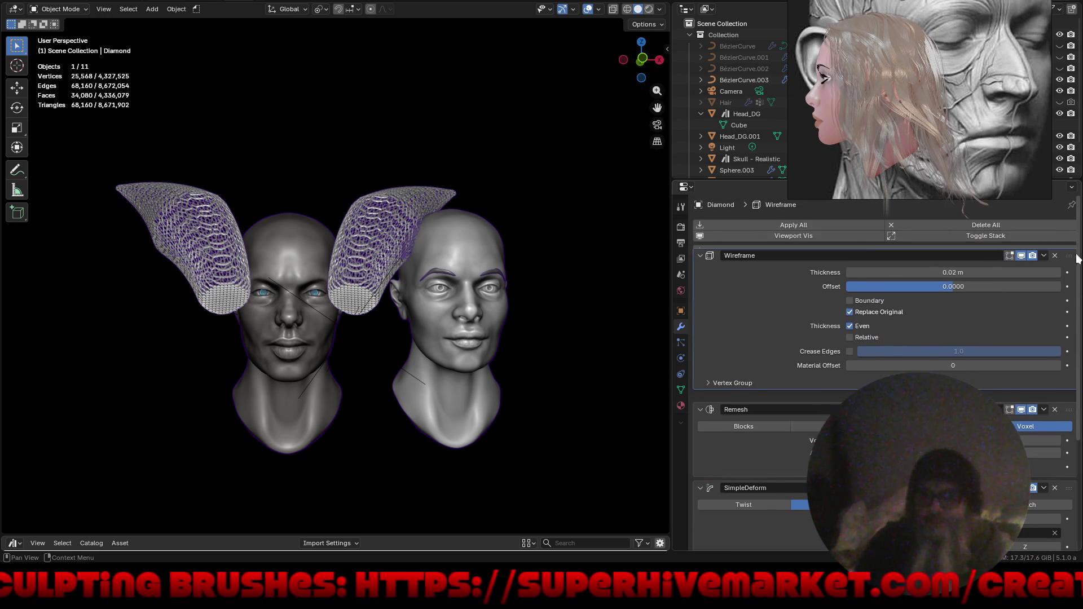
Thicken the horns' wireframe struts to about 0.115 m.
mouse_move(920, 286)
left_mouse_down()
mouse_move(990, 282)
mouse_move(978, 285)
left_mouse_up()
mouse_move(500, 380)
middle_mouse_down()
mouse_move(542, 299)
mouse_move(693, 315)
mouse_move(626, 346)
mouse_move(575, 428)
mouse_move(423, 352)
mouse_move(411, 302)
mouse_move(411, 313)
mouse_move(536, 303)
middle_mouse_up()
Apply all modifiers to the horns and switch into Sculpt Mode.
left_click(819, 224)
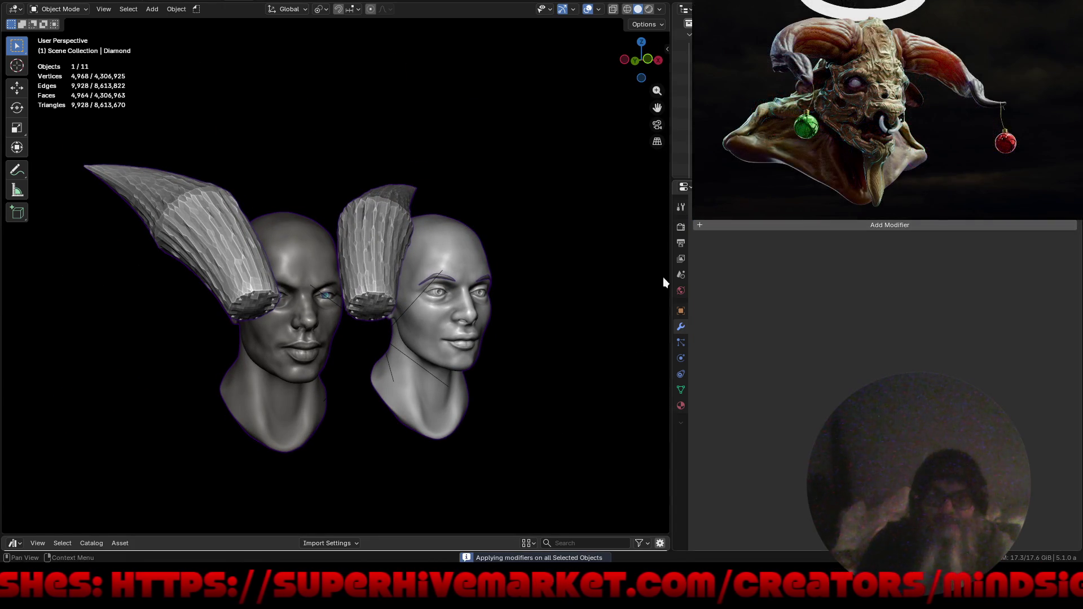
scroll(330, 288, "up", 3)
key("ctrl+Tab")
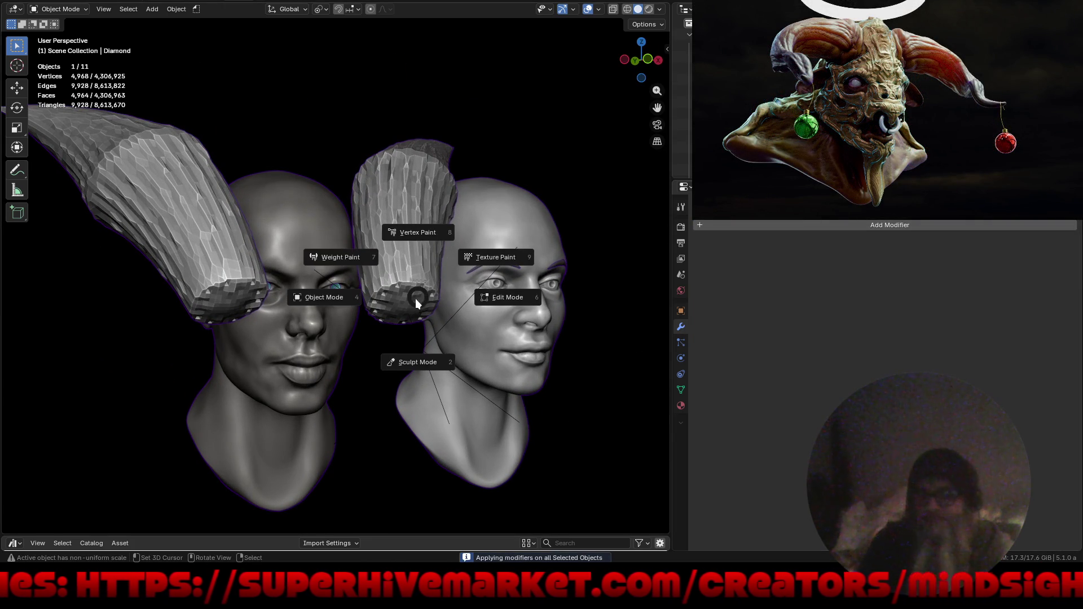
left_click(405, 368)
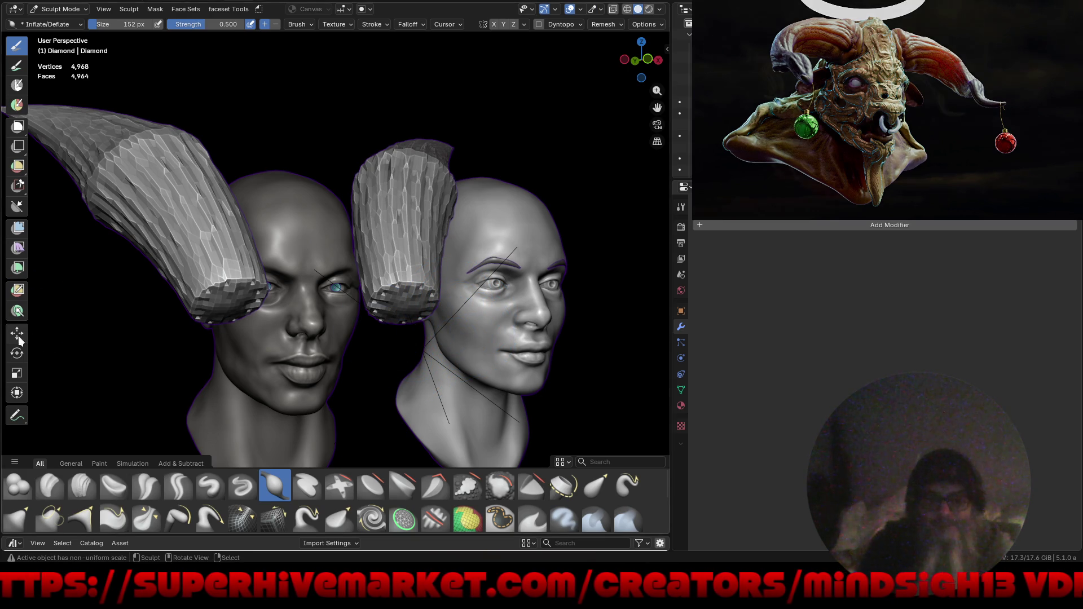
Shrink the horns to 0.599 scale with the Scale tool, then undo the shrink.
left_click(17, 373)
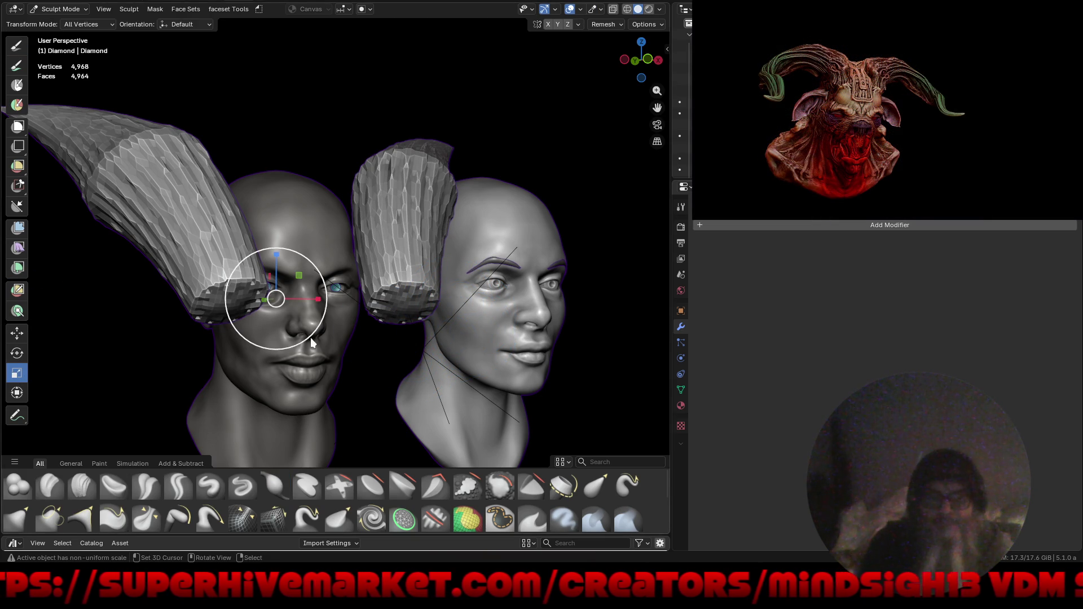
left_click_drag(298, 347, 309, 260)
middle_click_drag(336, 265, 424, 320)
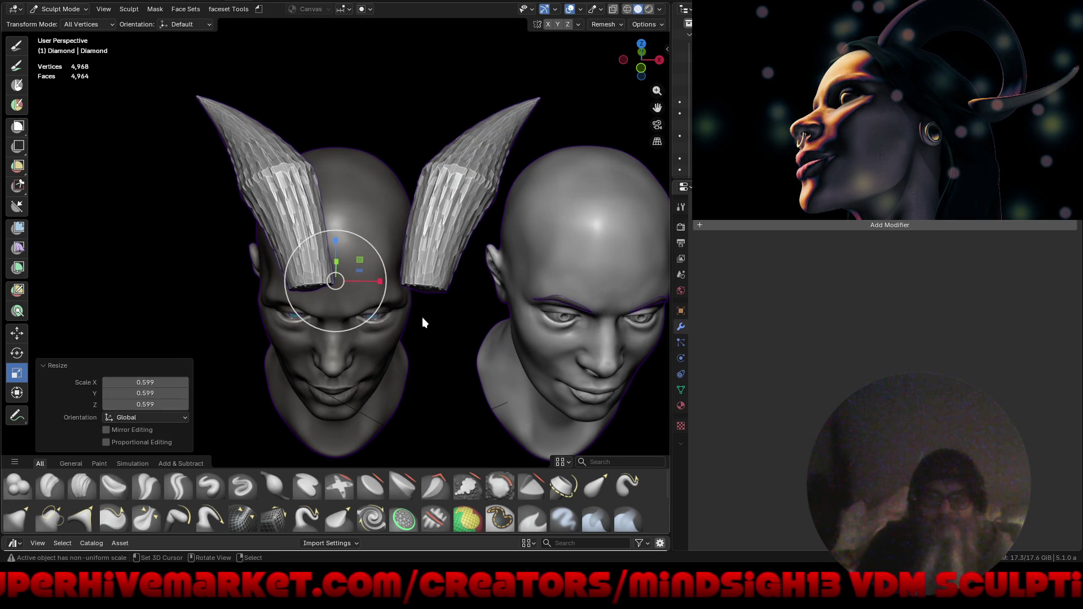
key("ctrl+z")
Back in Object Mode, apply the Wireframe and then the Remesh modifier individually.
key("ctrl+Tab")
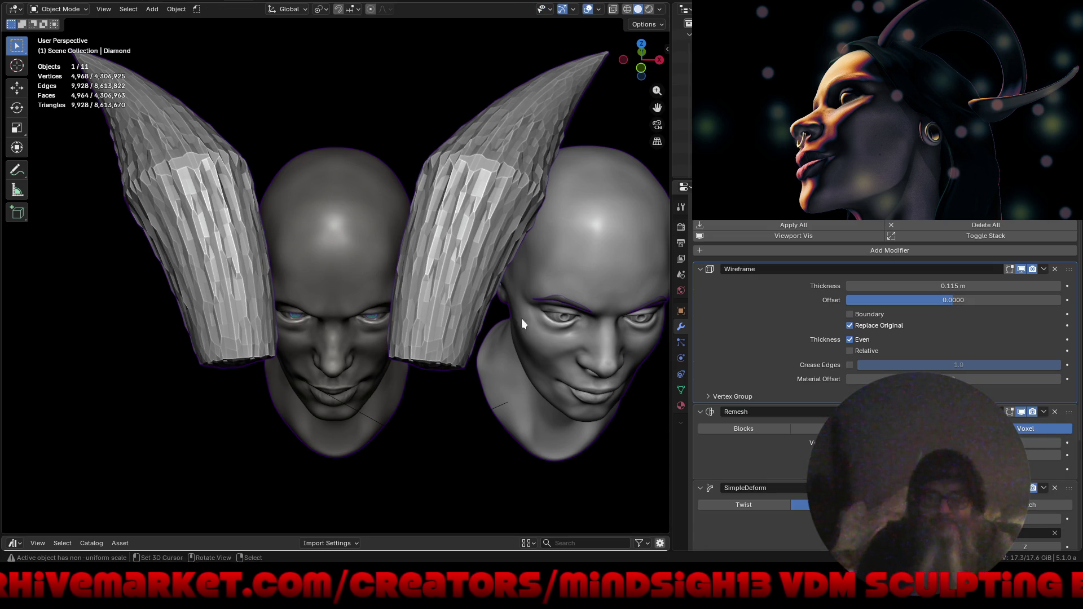
left_click(1044, 269)
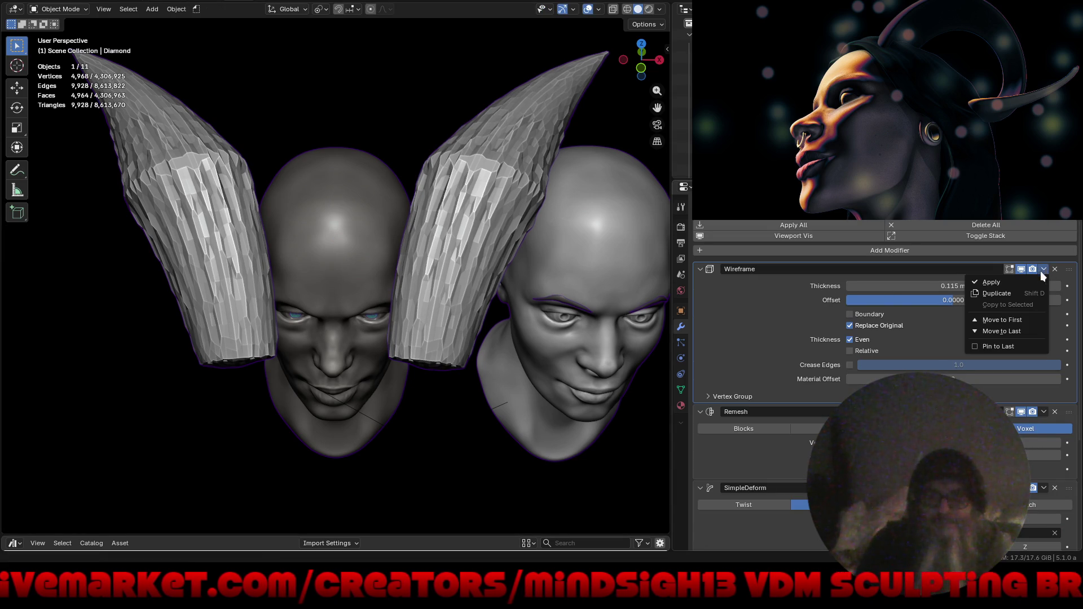
left_click(1018, 281)
left_click(1043, 270)
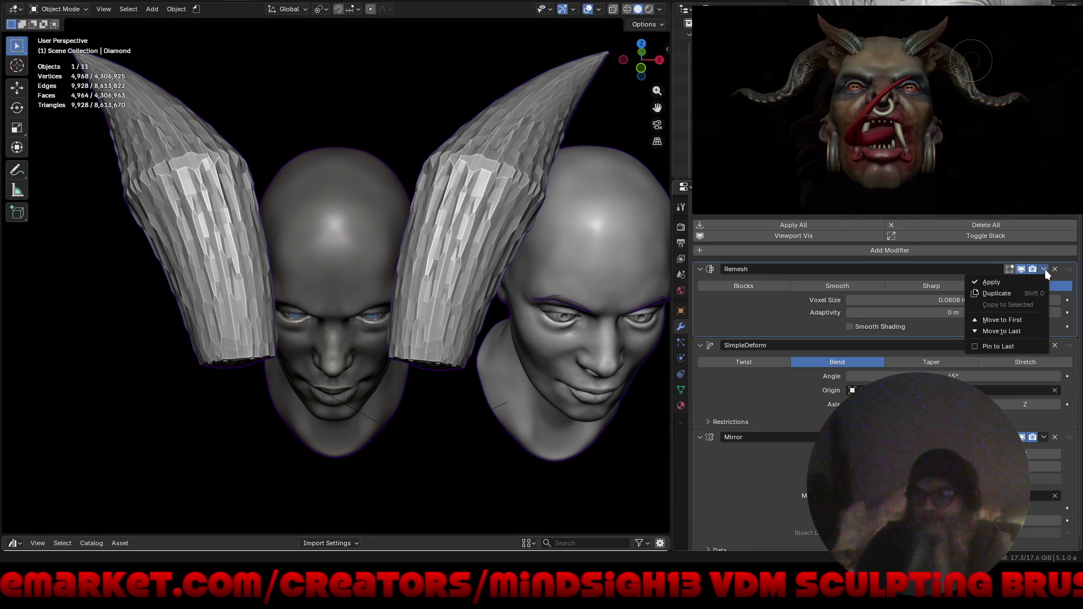
left_click(1033, 280)
left_click(1043, 269)
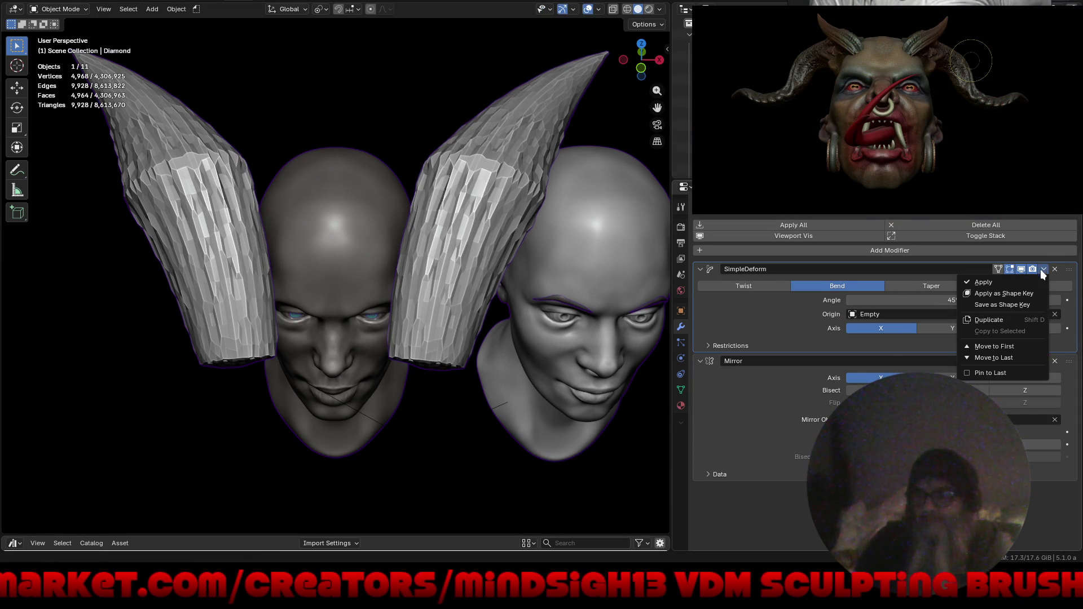
Apply the SimpleDeform bend, enter Sculpt Mode, and shrink the horns to about 0.604.
left_click(1028, 282)
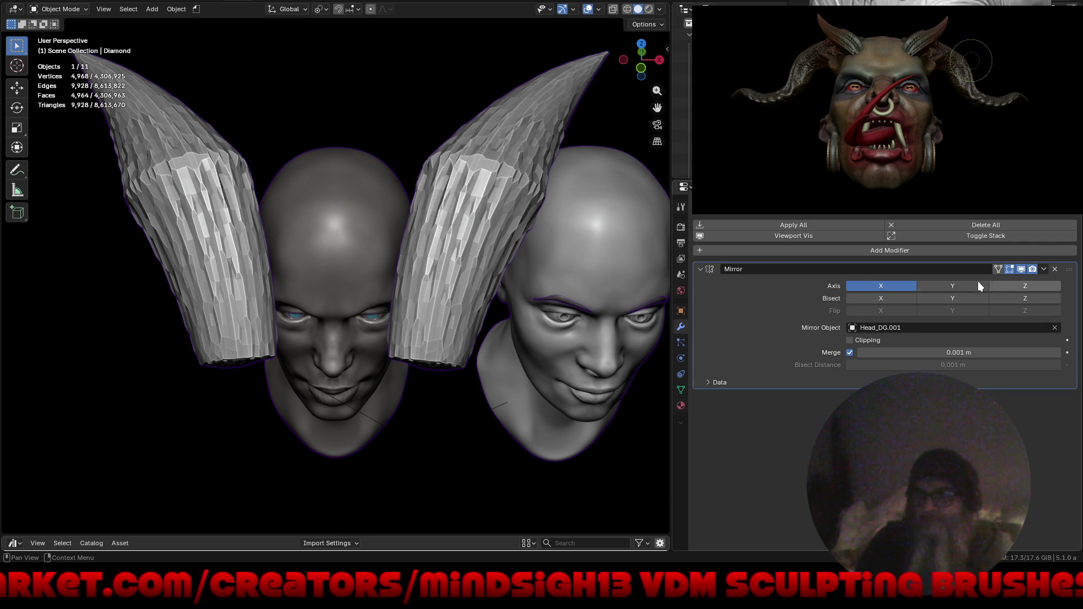
key("ctrl+Tab")
left_click(317, 419)
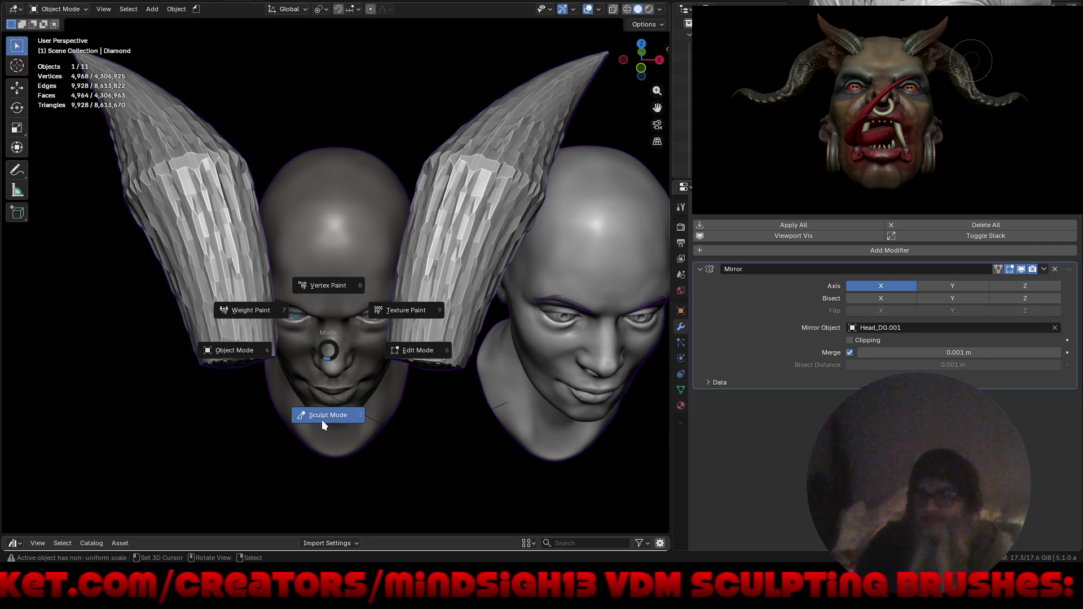
middle_click_drag(415, 371, 426, 354)
mouse_move(336, 336)
left_mouse_down()
mouse_move(323, 288)
mouse_move(340, 332)
left_mouse_up()
mouse_move(339, 333)
middle_mouse_down()
mouse_move(440, 315)
mouse_move(351, 298)
middle_mouse_up()
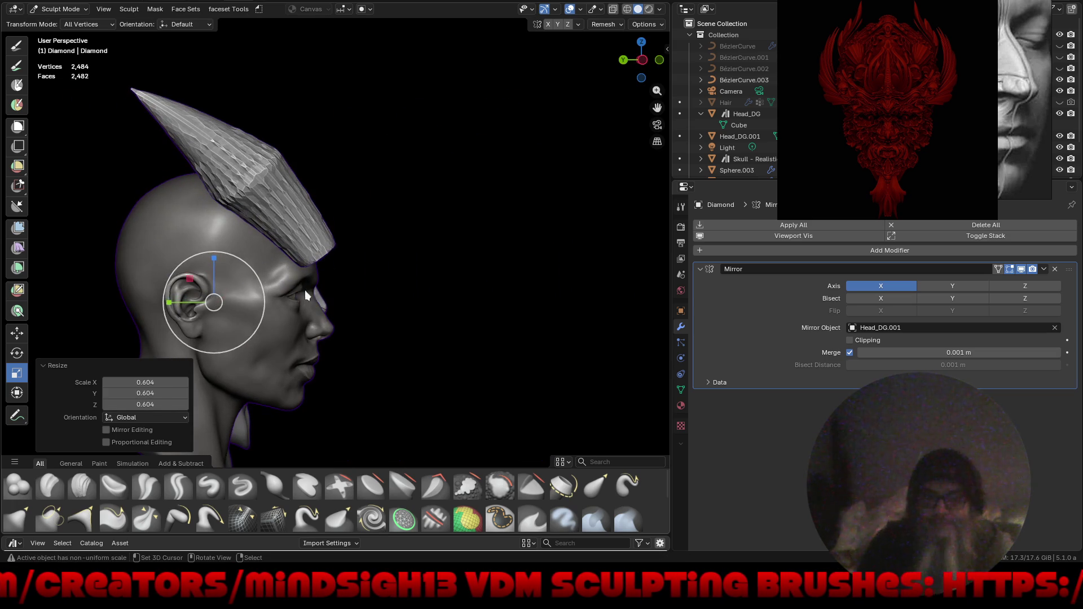
Stretch the horns to 1.337 along Y, briefly toggling Edit Mode and back to sculpting.
left_click_drag(156, 304, 95, 298)
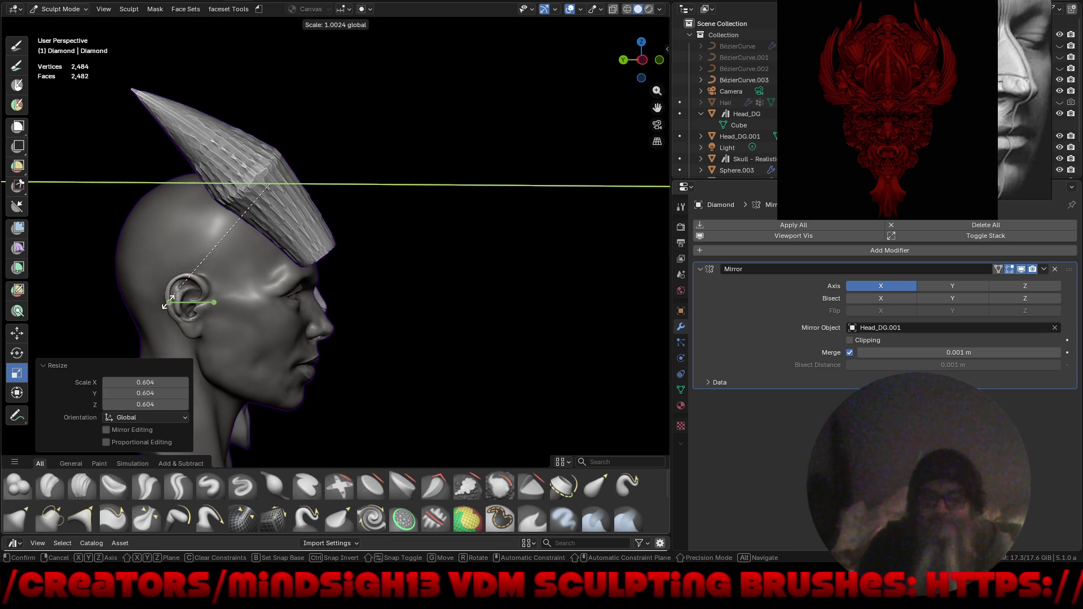
left_click(96, 298)
key("ctrl+Tab")
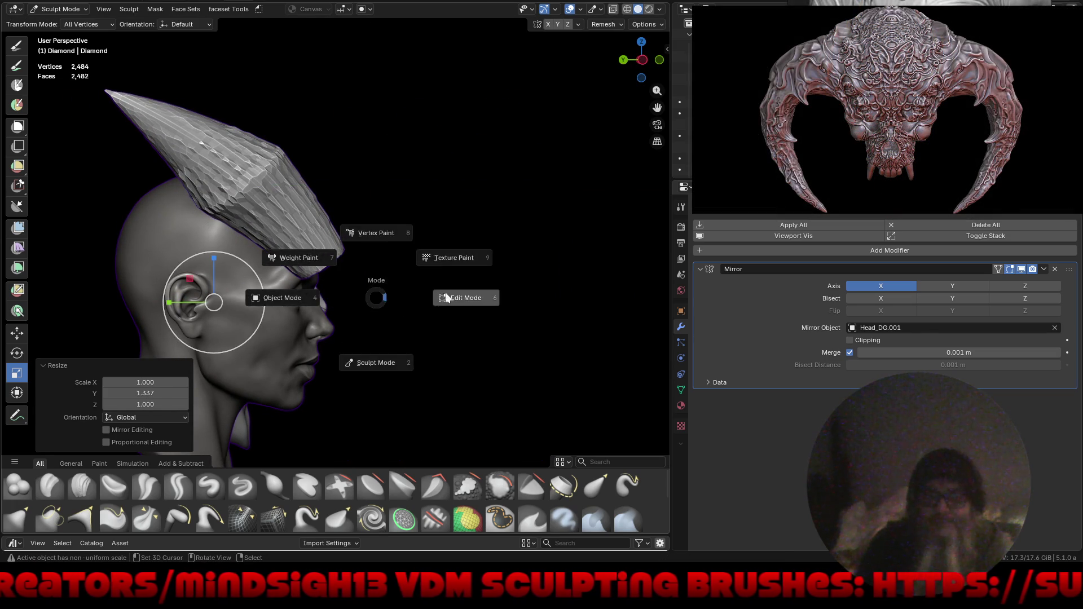
left_click(433, 291)
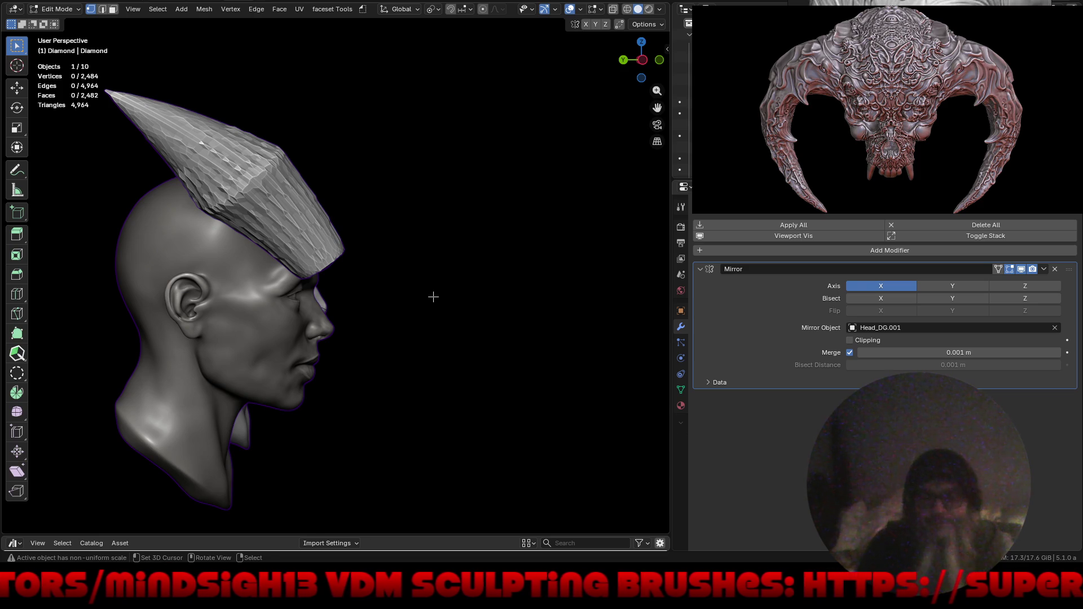
key("Tab")
key("ctrl+Tab")
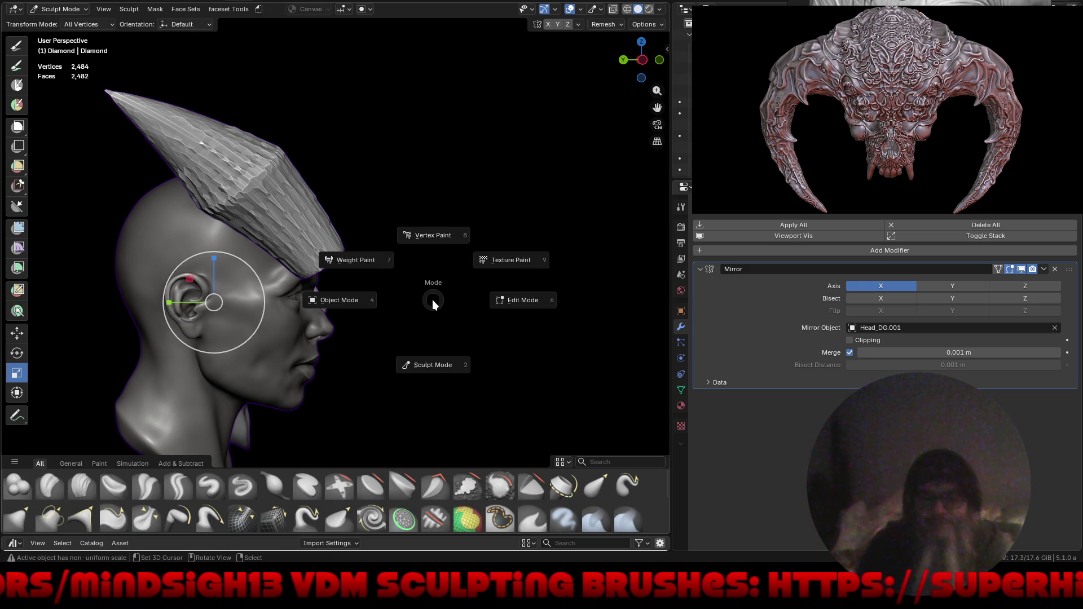
left_click(426, 359)
Pick the Grab brush from Quick Favorites and face the heads from the front.
key("q")
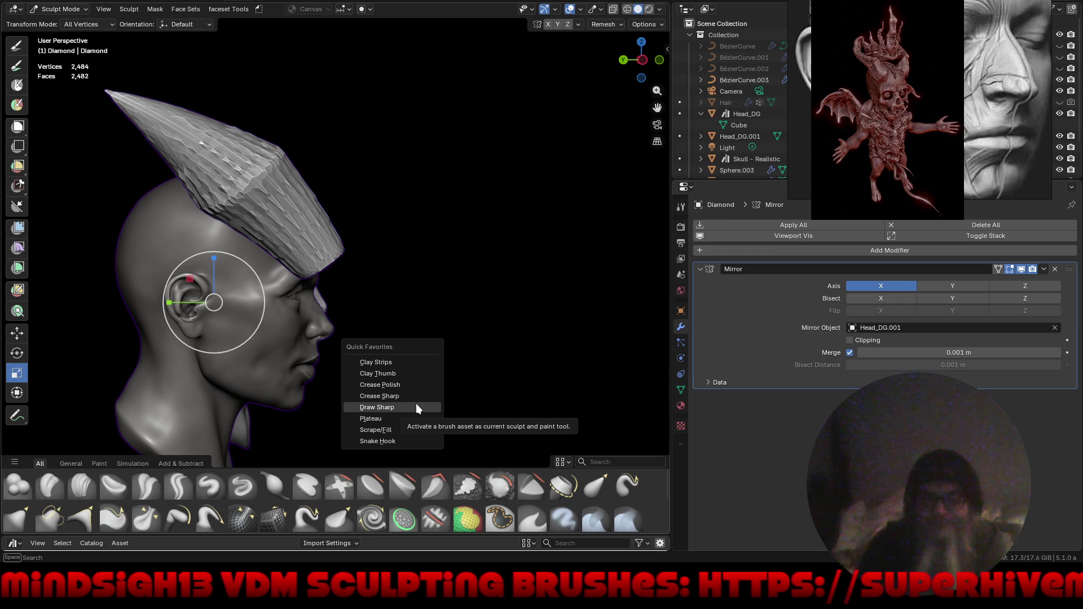
key("g")
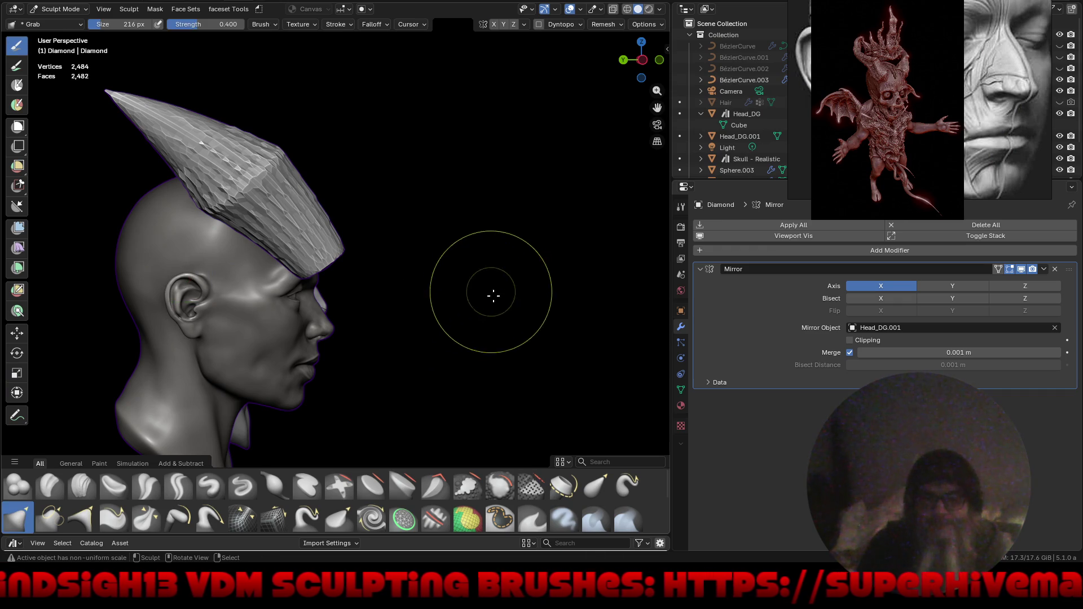
middle_click_drag(493, 293, 356, 315)
key("ctrl+Tab")
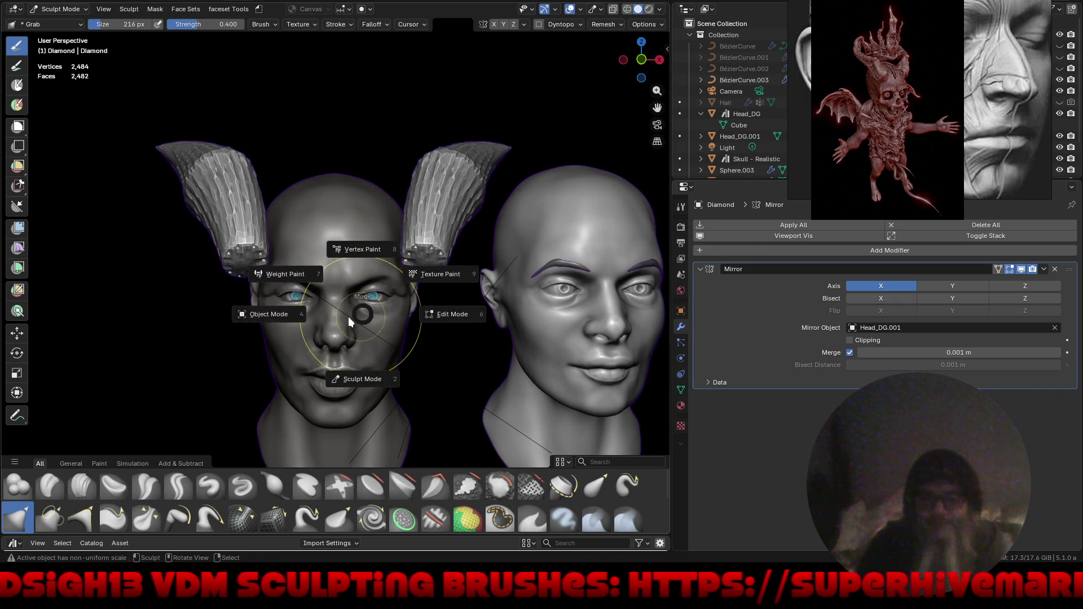
Apply all transforms to the horns, set origin to geometry, and return to Sculpt Mode.
left_click(280, 316)
key("ctrl+a")
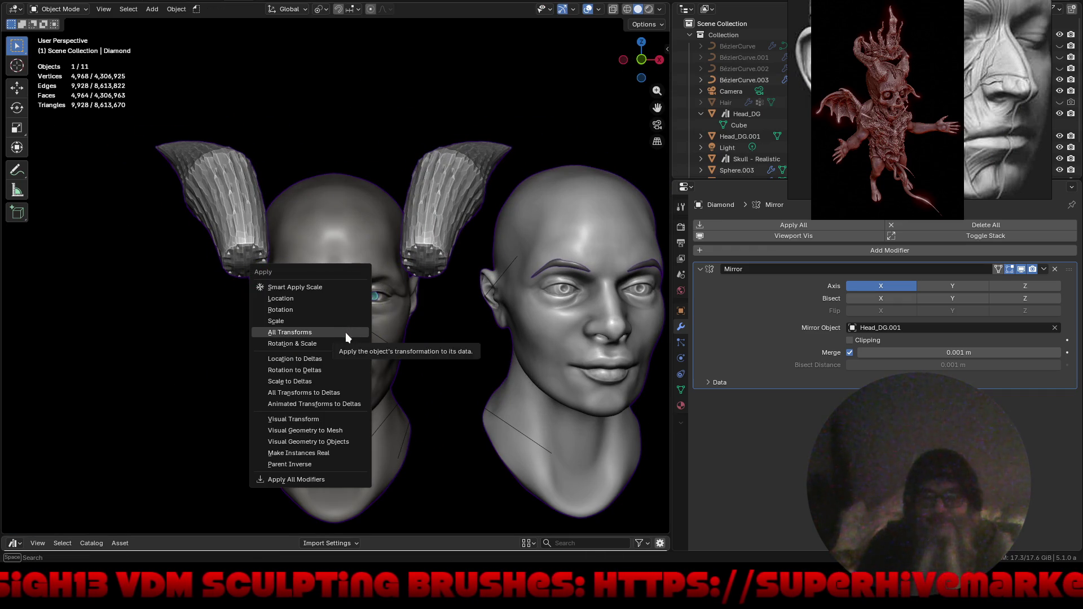
left_click(347, 331)
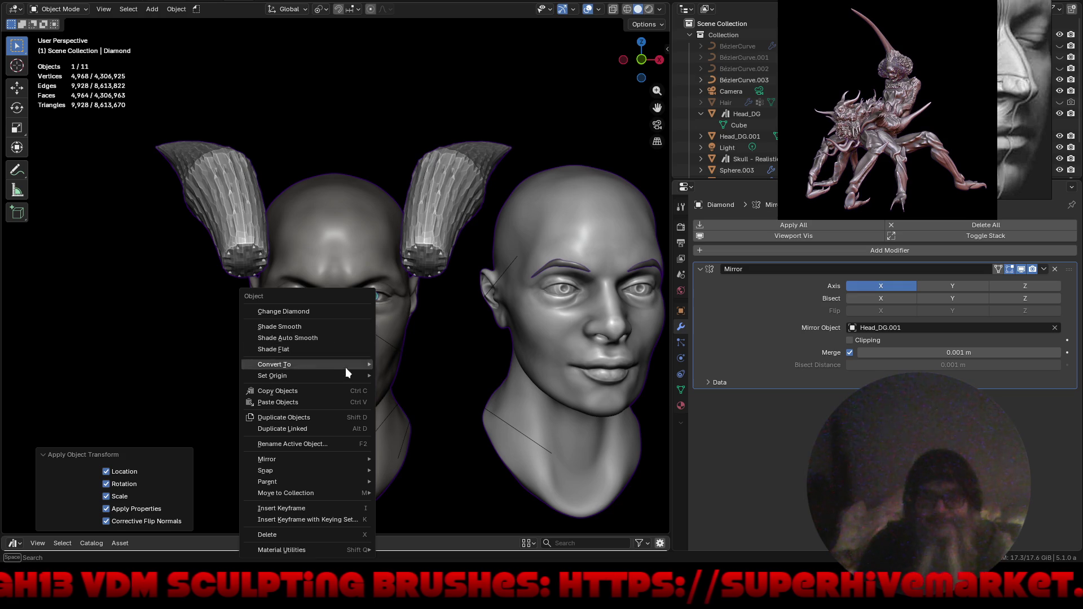
left_click(409, 387)
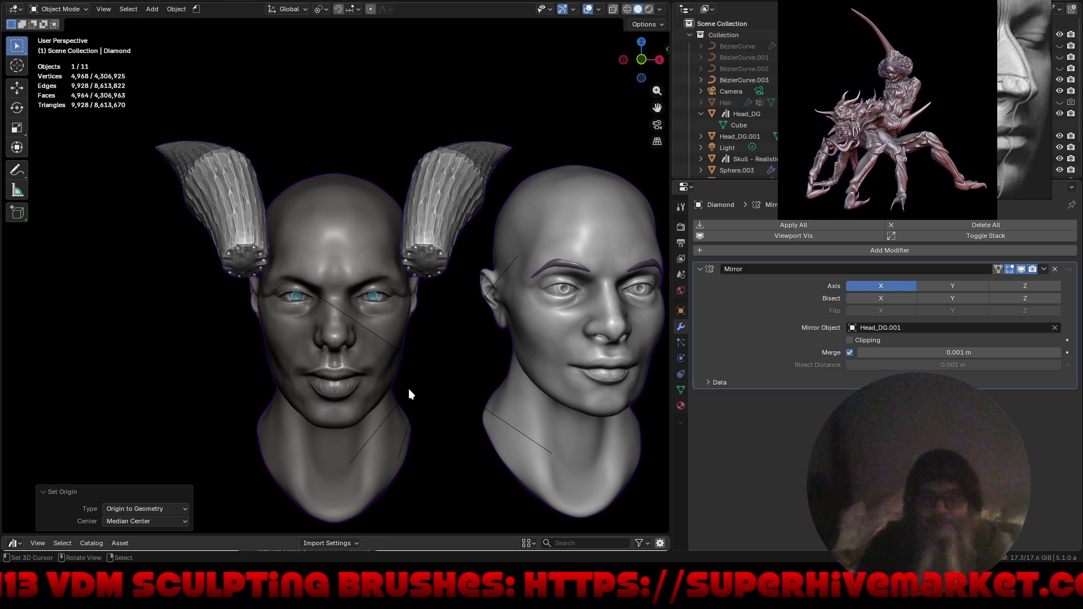
key("ctrl+Tab")
left_click(405, 435)
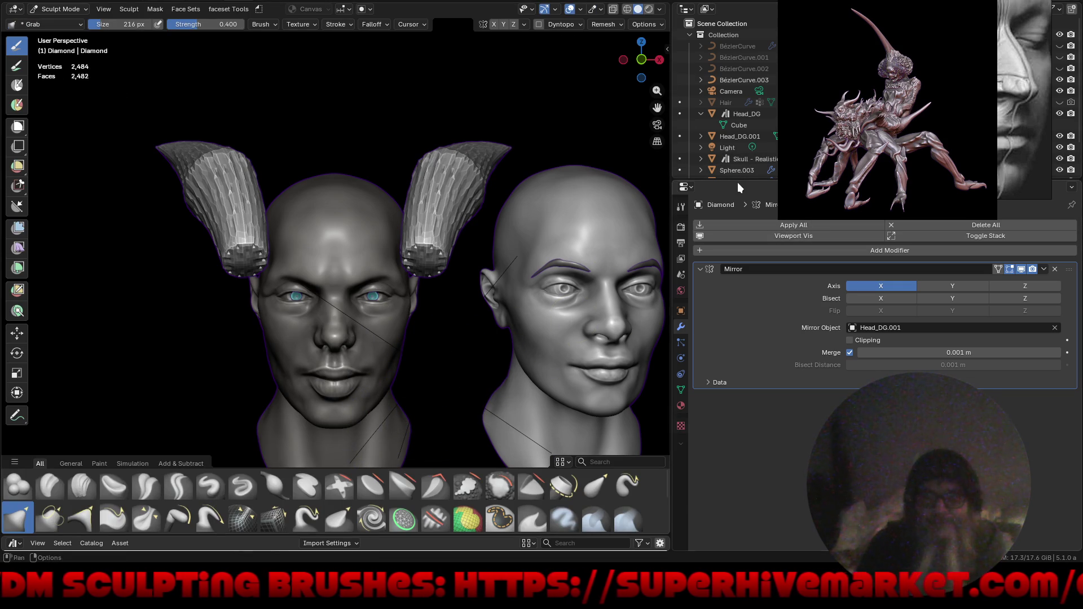
Inspect the heads fullscreen from several angles, then undo the last horn stretch to its shorter shape.
left_click_drag(737, 180, 736, 364)
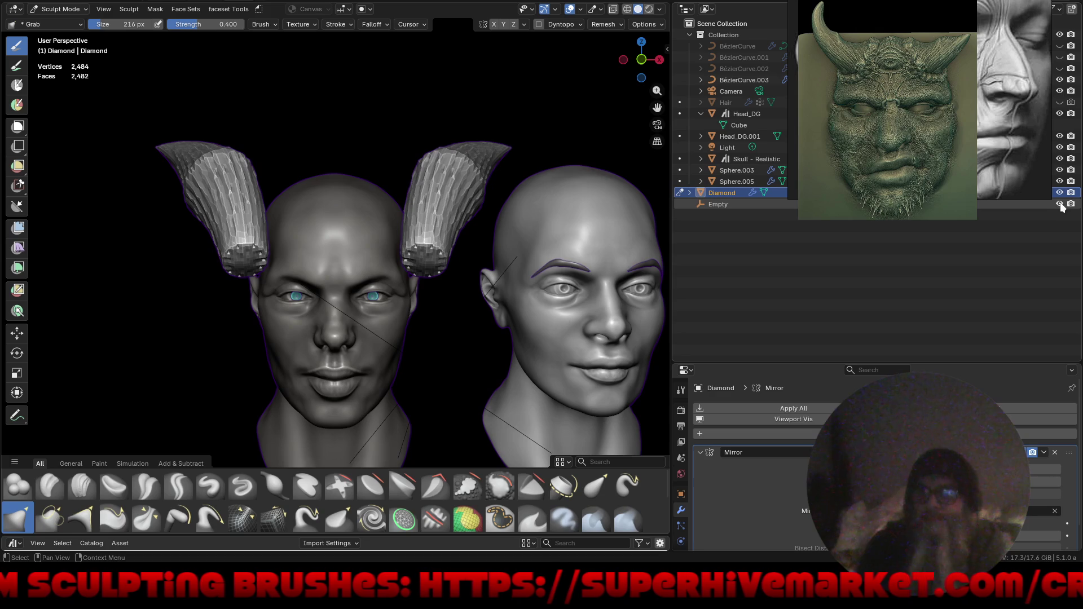
middle_click_drag(459, 343, 387, 339)
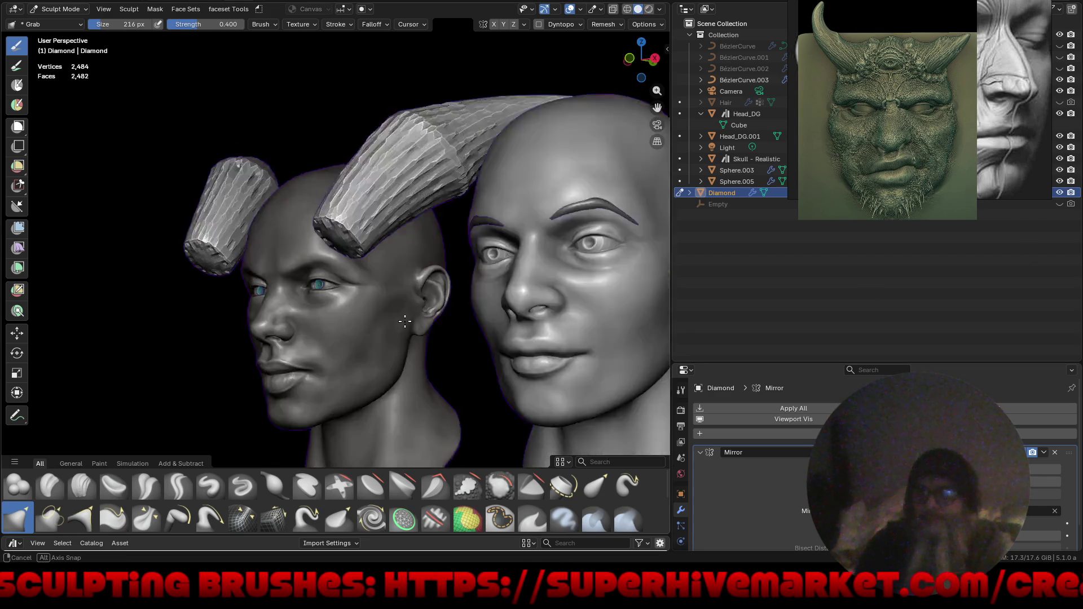
key("ctrl+alt+space")
middle_click_drag(484, 248, 531, 268)
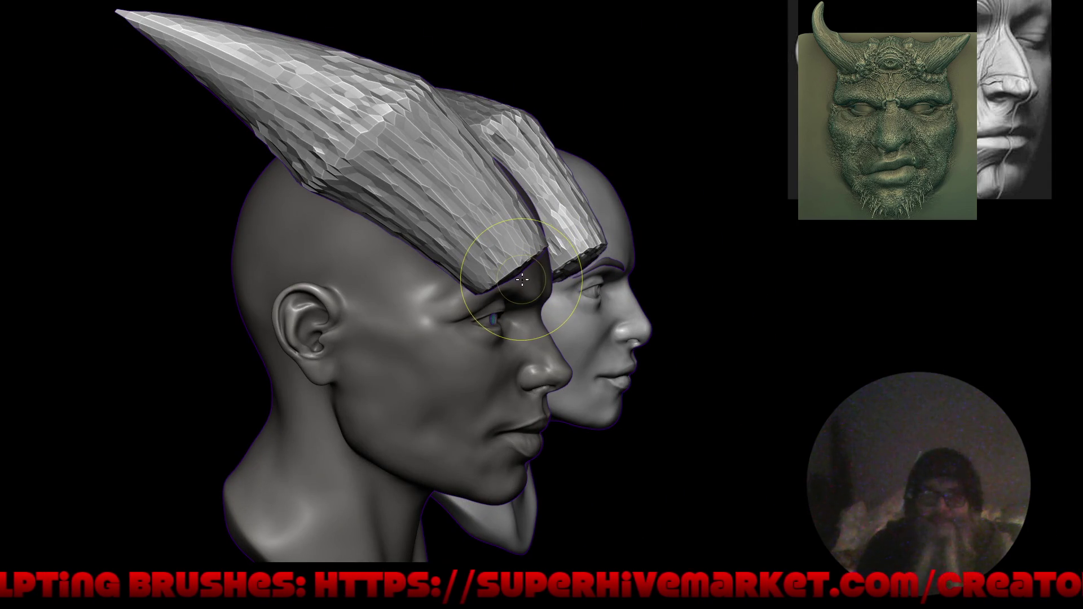
key("ctrl+alt+space")
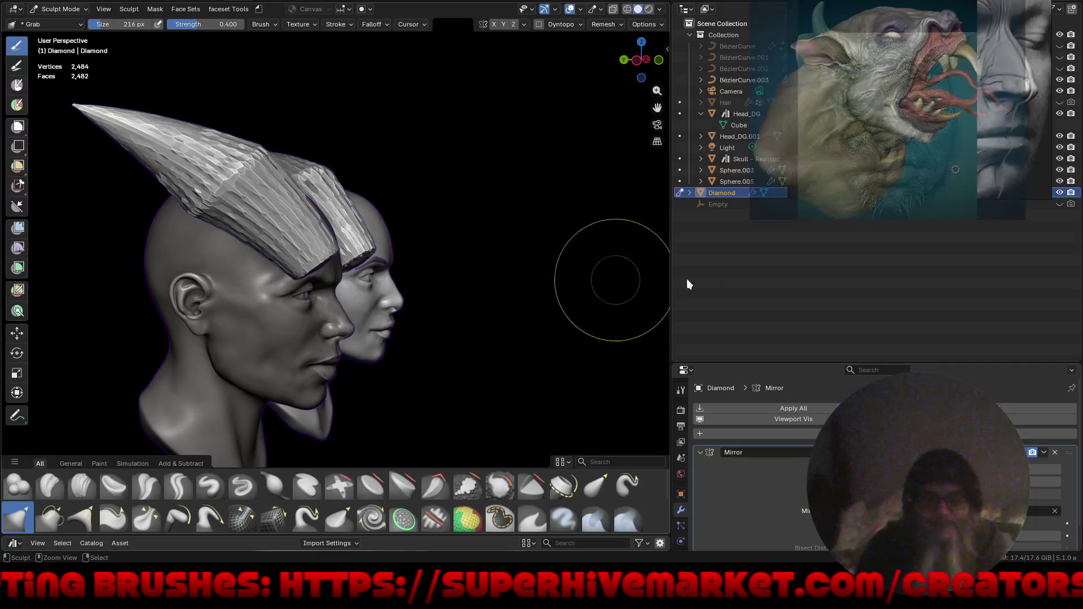
key("ctrl+z")
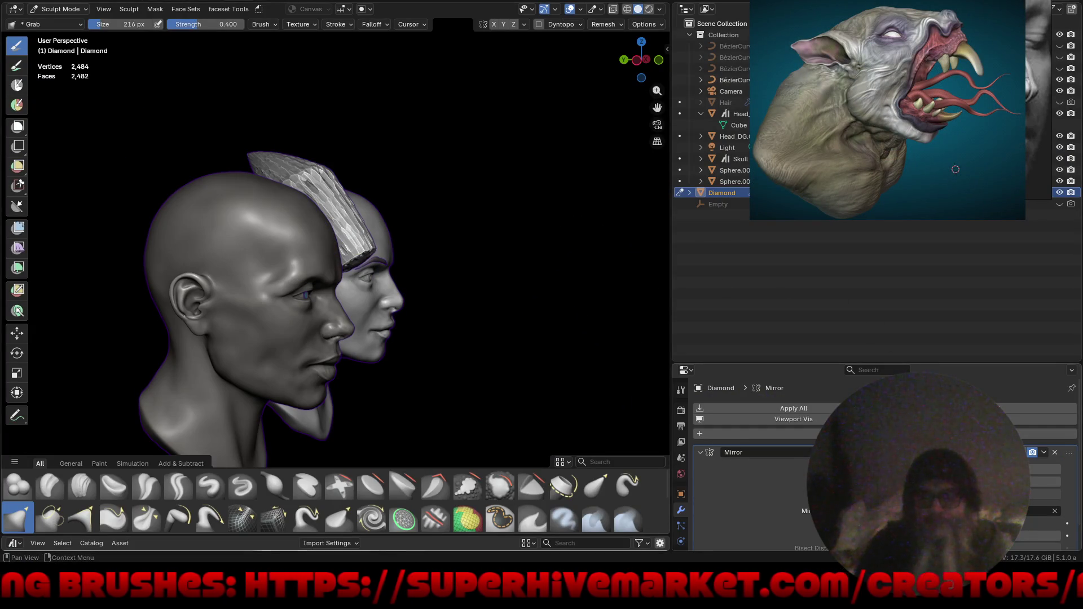
middle_click_drag(537, 310, 429, 296)
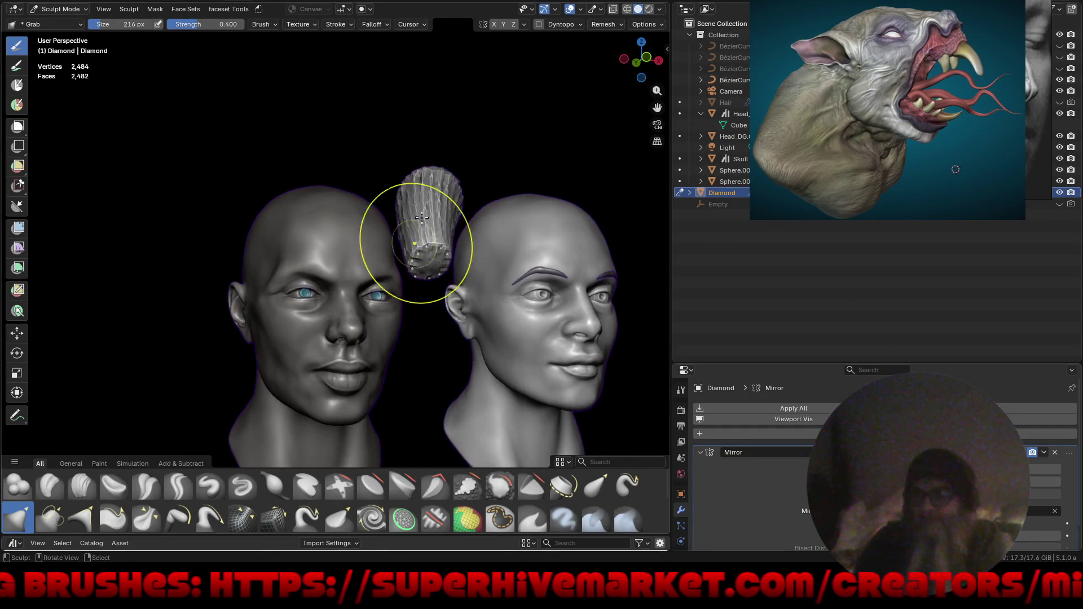
scroll(430, 296, "down", 5)
mouse_move(409, 341)
middle_mouse_down()
mouse_move(432, 233)
mouse_move(341, 332)
middle_mouse_up()
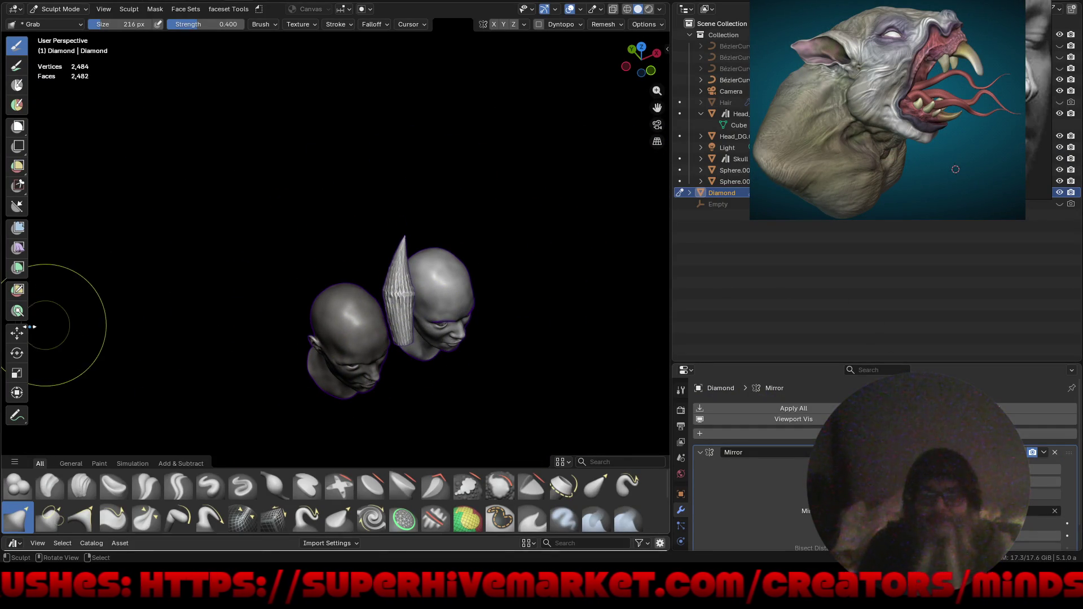
left_click(17, 332)
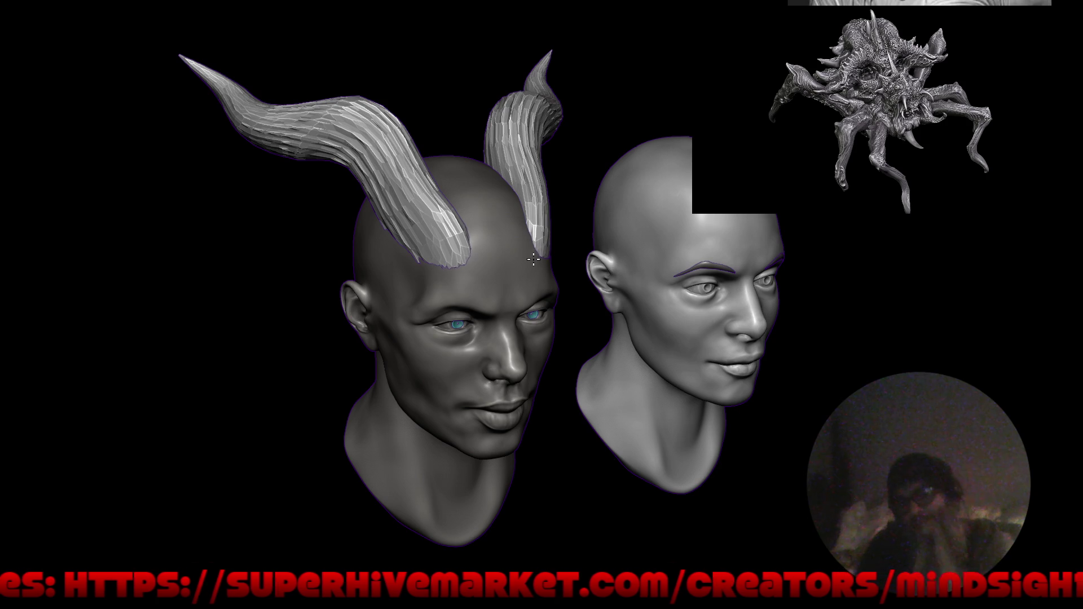
mouse_move(454, 323)
middle_mouse_down()
mouse_move(453, 288)
mouse_move(434, 323)
mouse_move(356, 293)
mouse_move(497, 277)
mouse_move(487, 214)
middle_mouse_up()
middle_click_drag(464, 291, 437, 302)
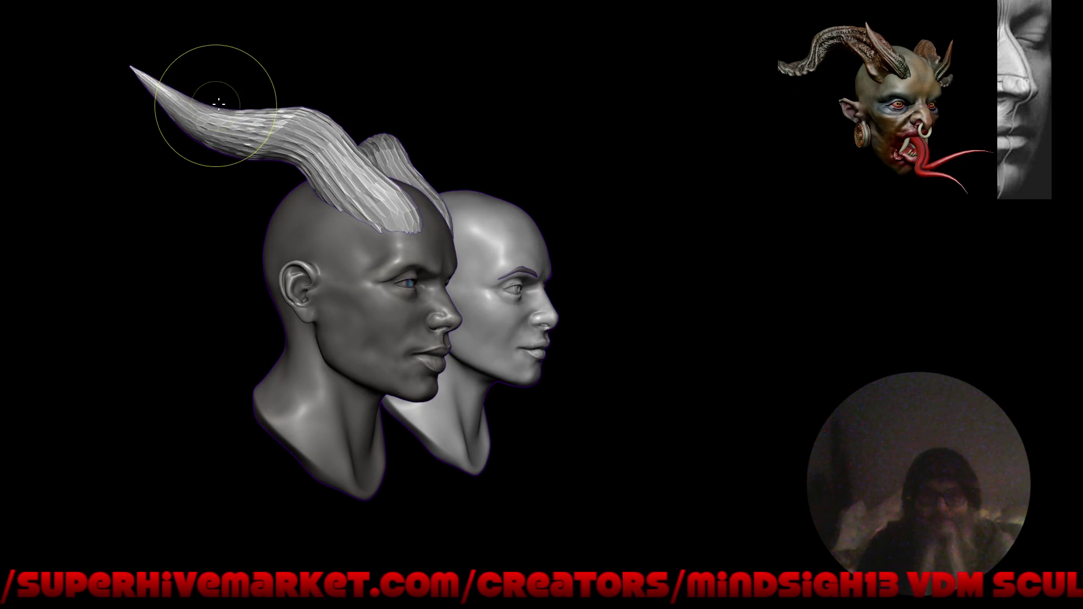
mouse_move(242, 110)
middle_mouse_down()
mouse_move(357, 181)
mouse_move(326, 186)
mouse_move(429, 157)
middle_mouse_up()
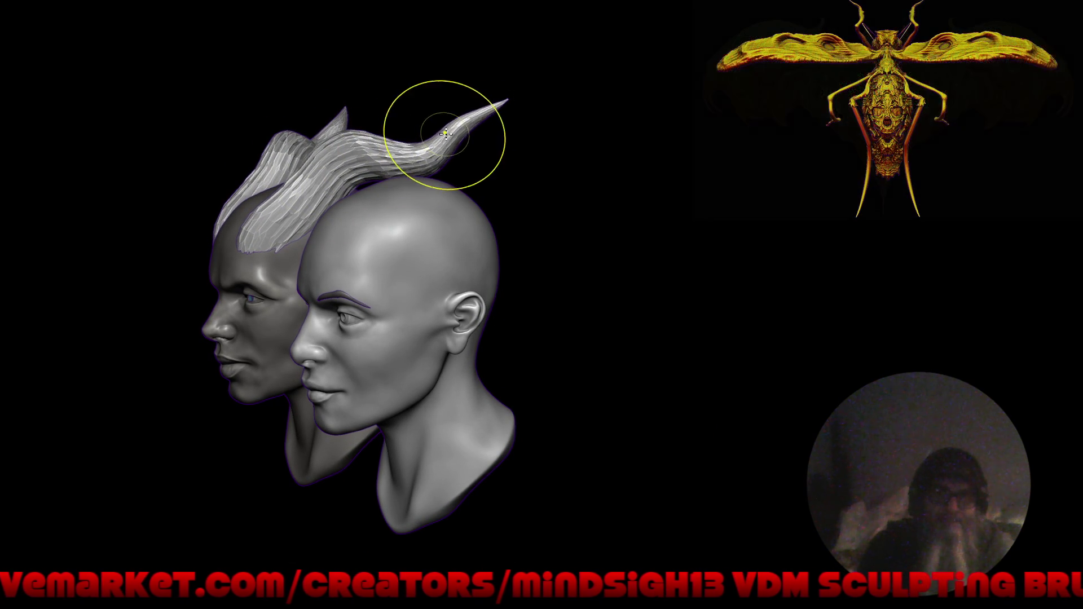
mouse_move(351, 182)
middle_mouse_down()
mouse_move(464, 178)
mouse_move(407, 148)
middle_mouse_up()
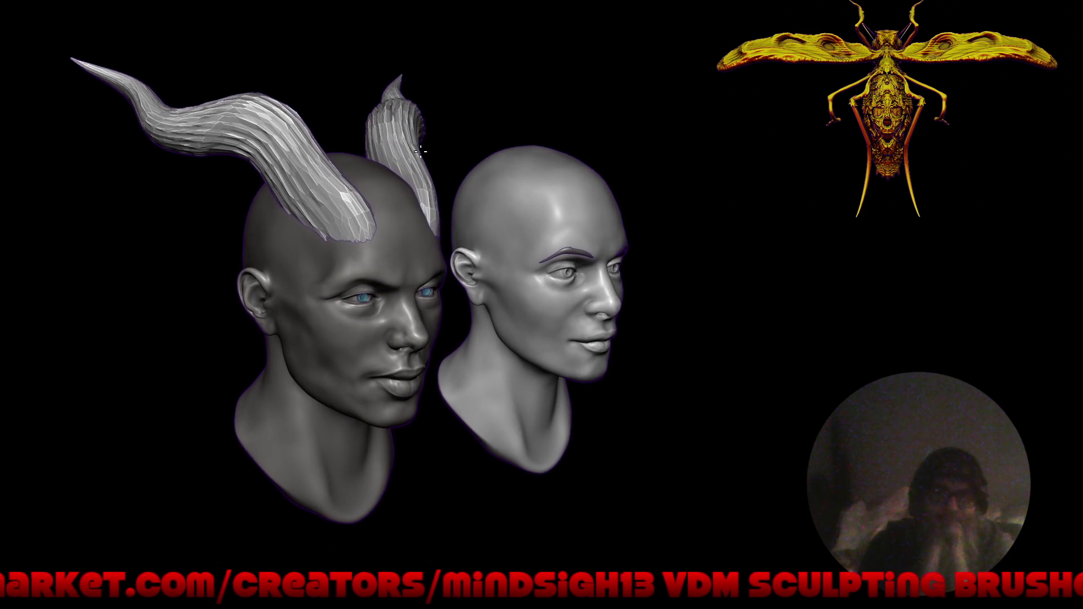
left_click_drag(538, 300, 493, 406)
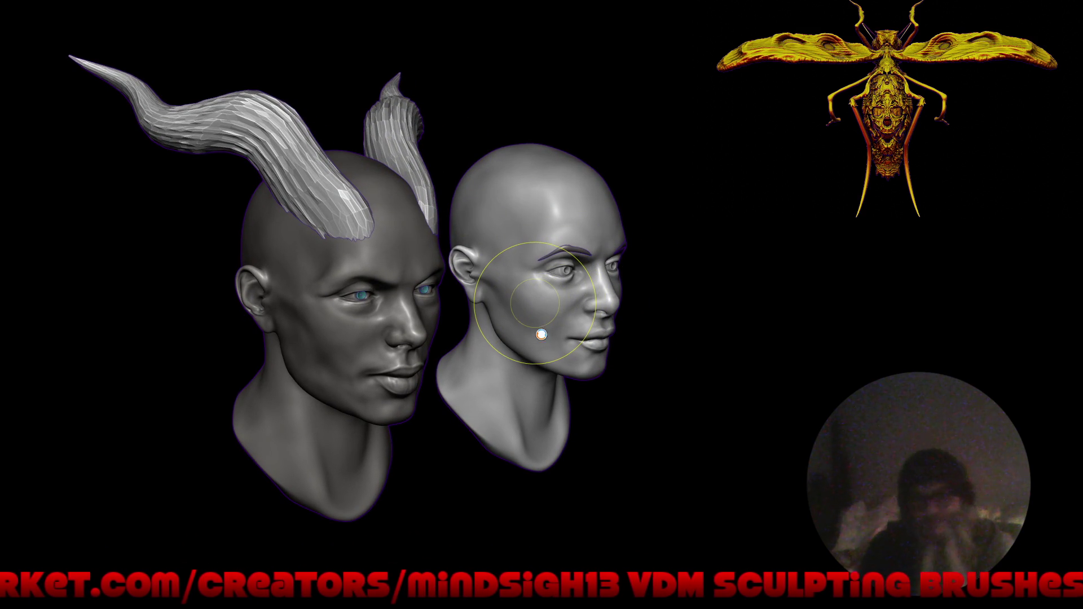
mouse_move(488, 387)
middle_mouse_down()
mouse_move(406, 397)
mouse_move(459, 411)
middle_mouse_up()
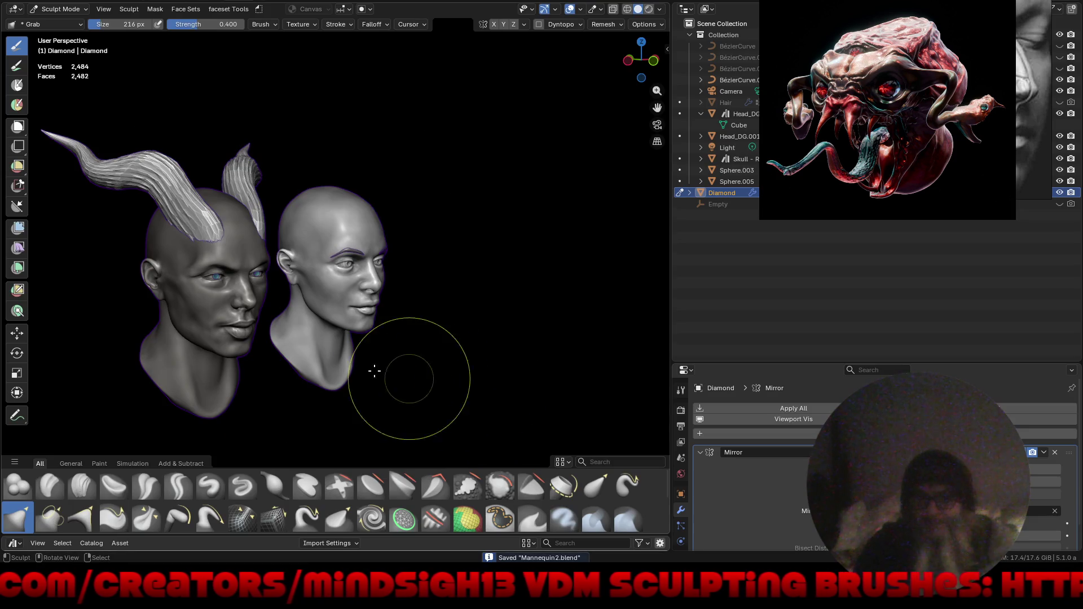
mouse_move(399, 387)
middle_mouse_down()
mouse_move(452, 323)
mouse_move(567, 256)
middle_mouse_up()
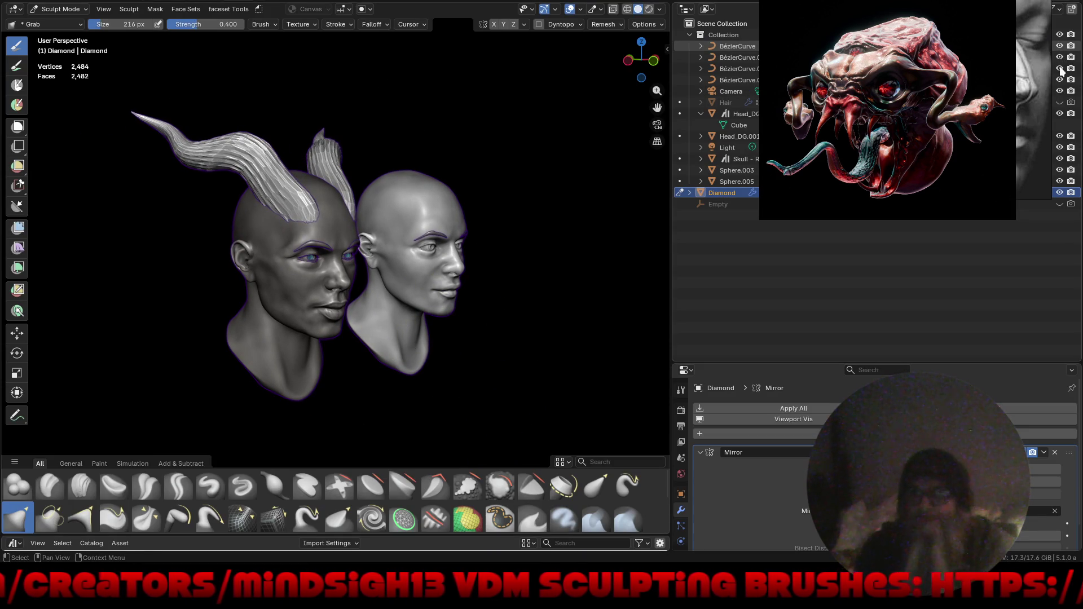
left_click(1061, 103)
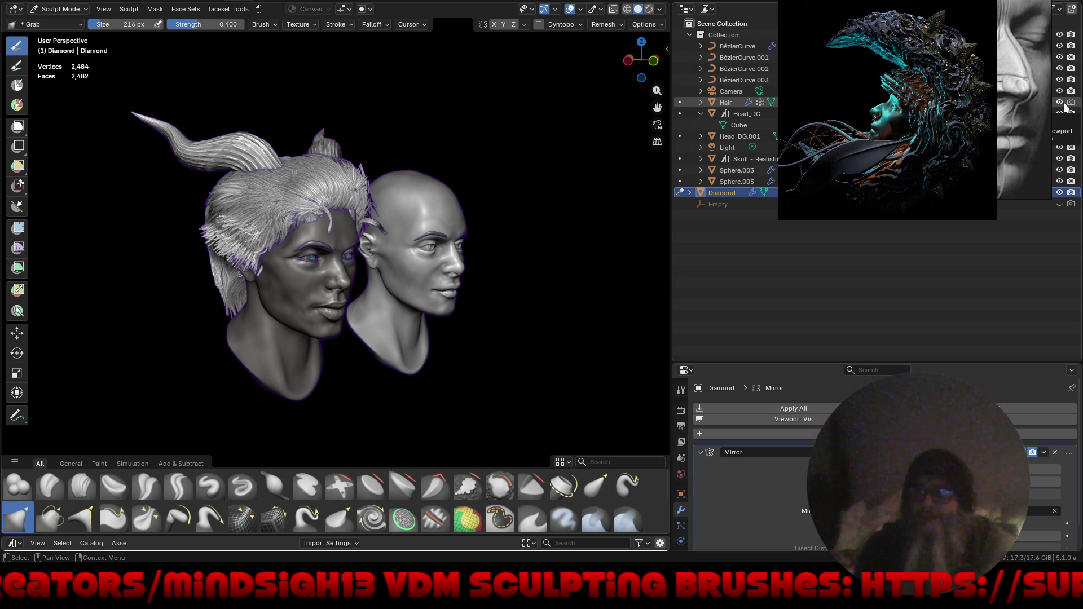
left_click(1060, 102)
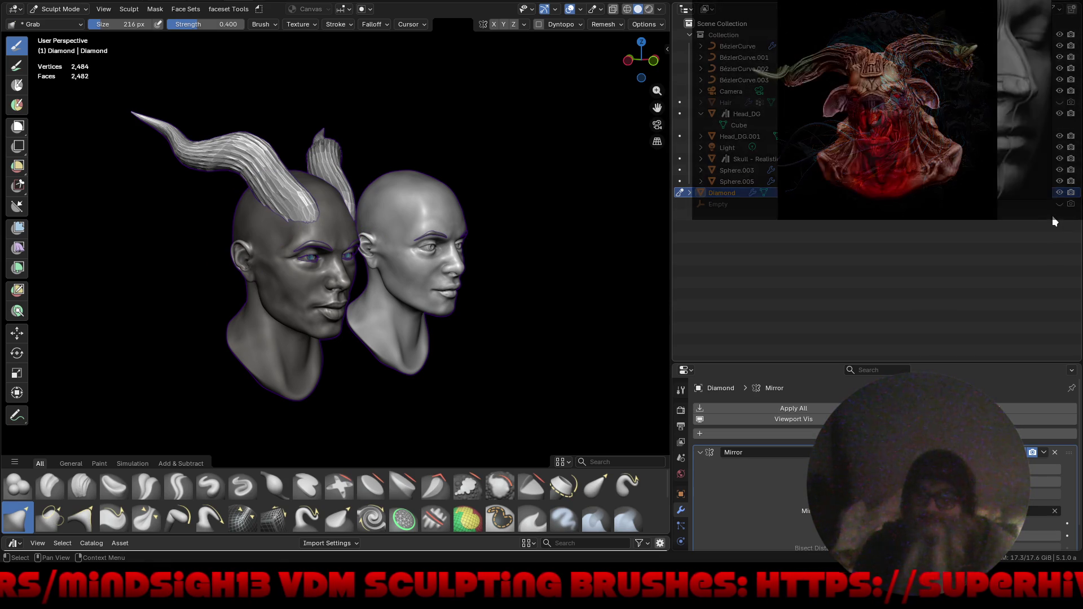
middle_click_drag(380, 289, 345, 309)
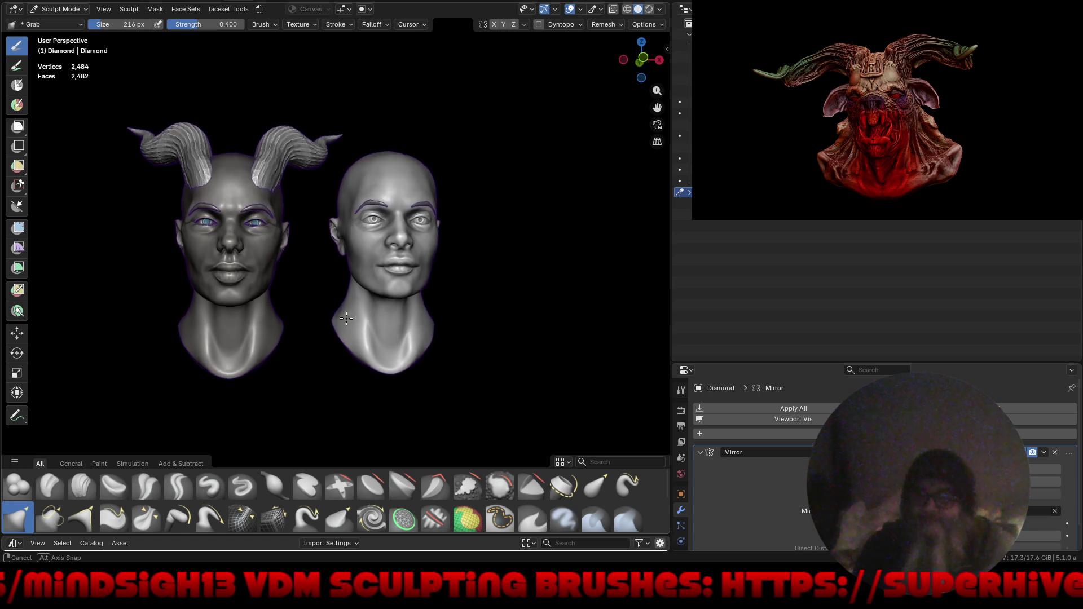
scroll(271, 184, "up", 3)
scroll(271, 184, "up", 4)
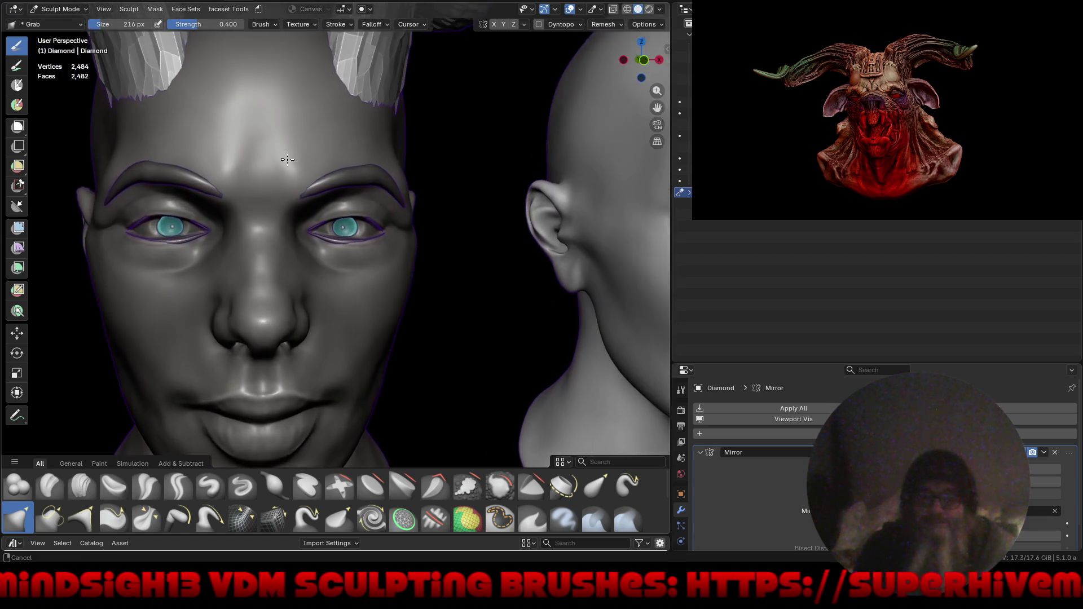
scroll(297, 128, "up", 2)
scroll(425, 135, "down", 2)
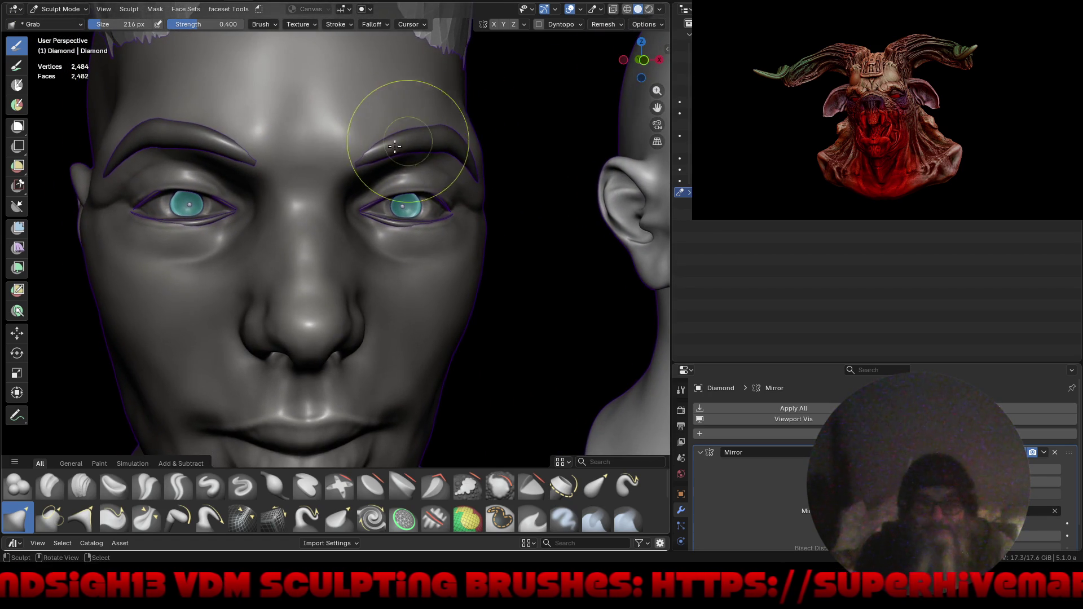
scroll(425, 135, "down", 2)
Hide both BezierCurve eyebrow objects using their Outliner visibility icons.
mouse_move(387, 230)
middle_mouse_down()
mouse_move(425, 219)
mouse_move(326, 248)
middle_mouse_up()
middle_click_drag(491, 248, 467, 241)
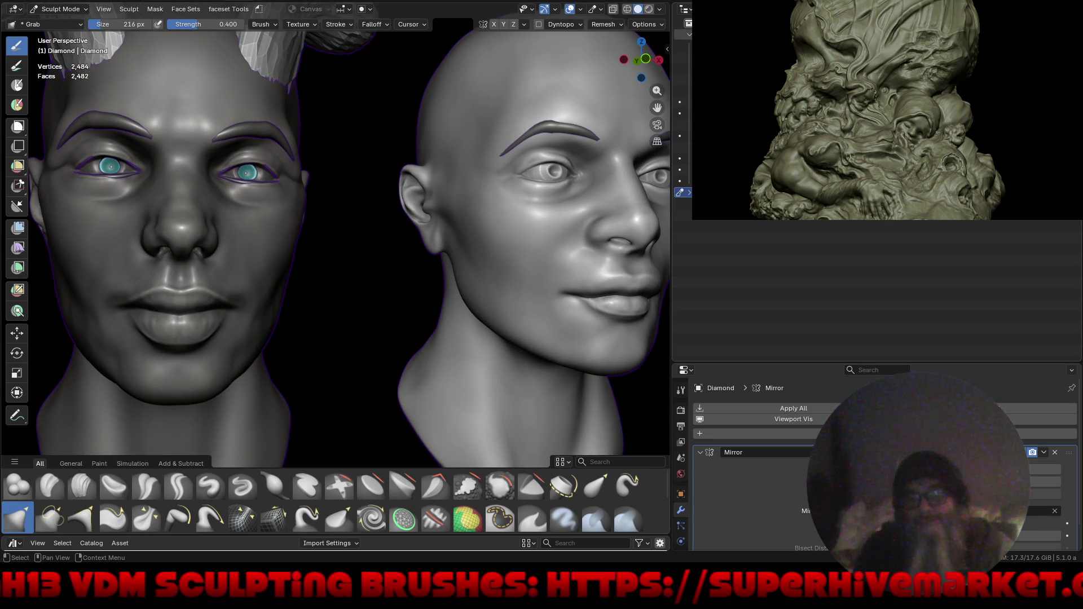
mouse_move(467, 241)
middle_mouse_down()
mouse_move(467, 170)
mouse_move(468, 240)
middle_mouse_up()
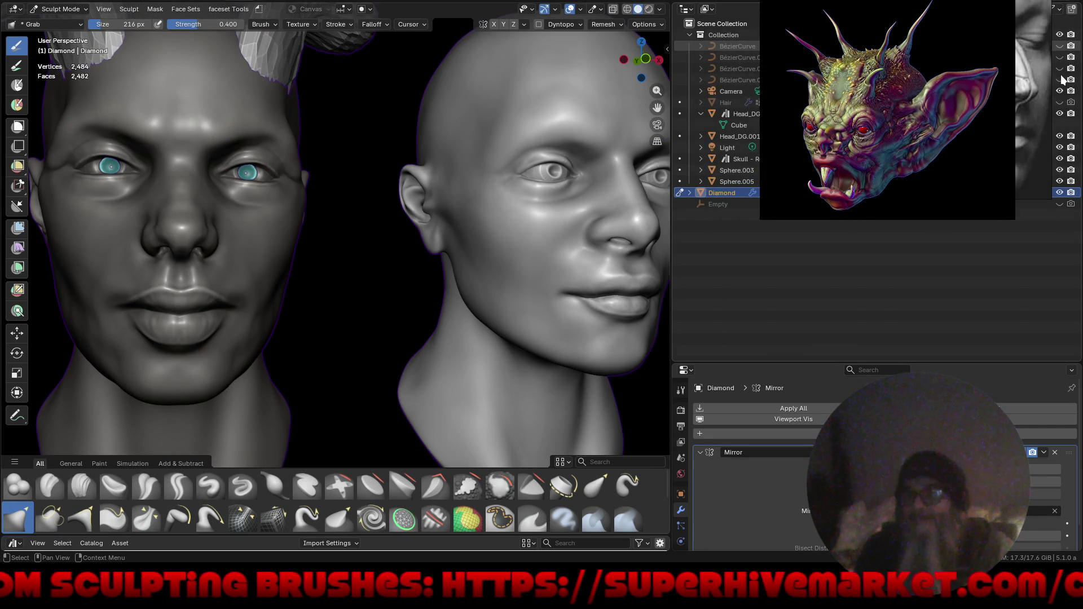
left_click(1059, 79)
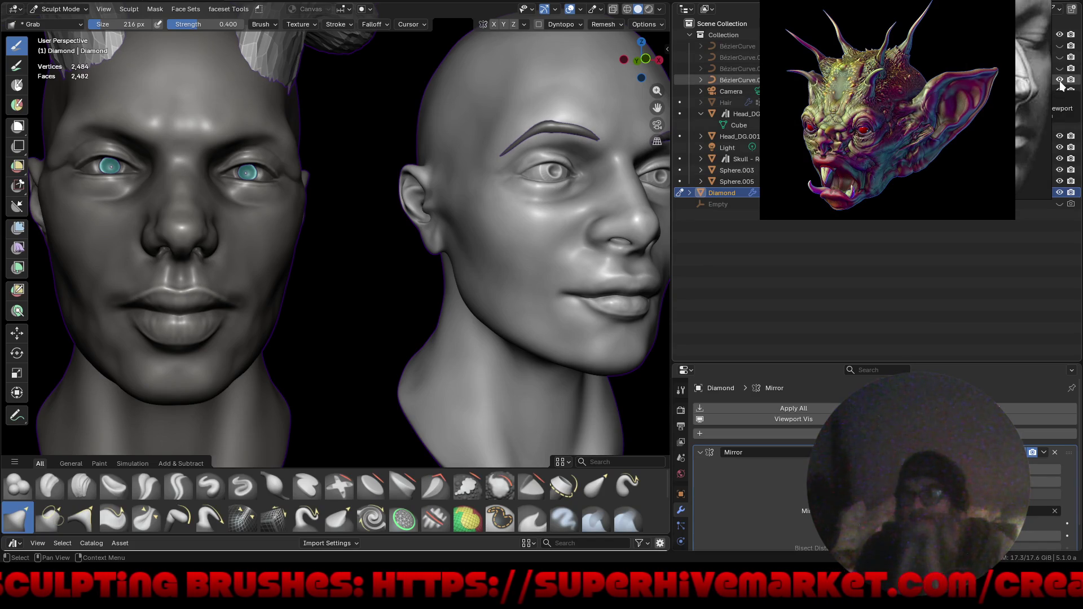
left_click(1059, 79)
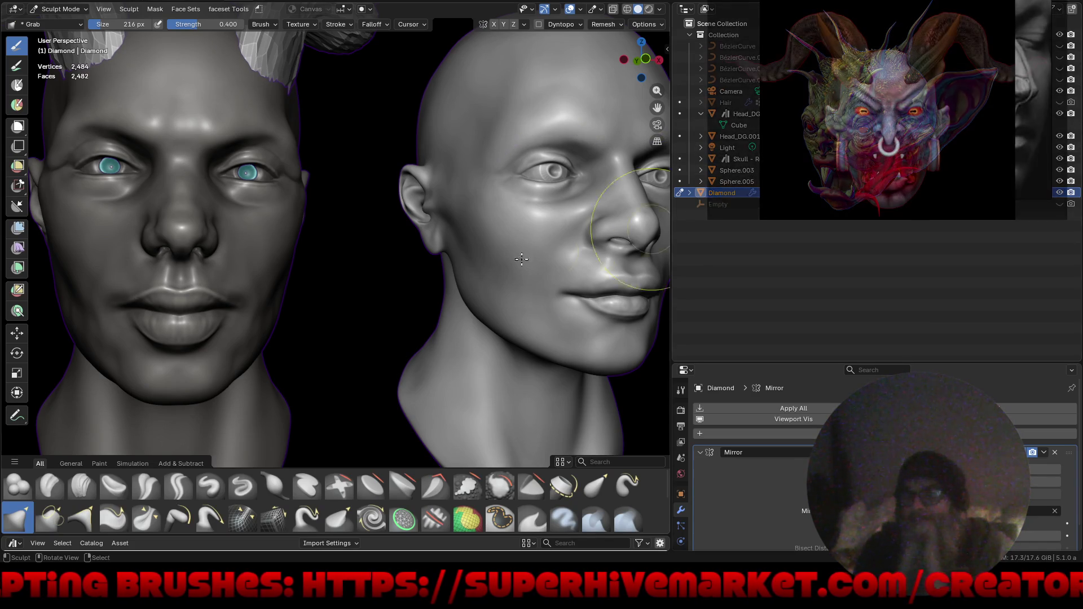
mouse_move(375, 212)
middle_mouse_down("ctrl")
mouse_move(351, 291)
mouse_move(431, 253)
middle_mouse_up("ctrl")
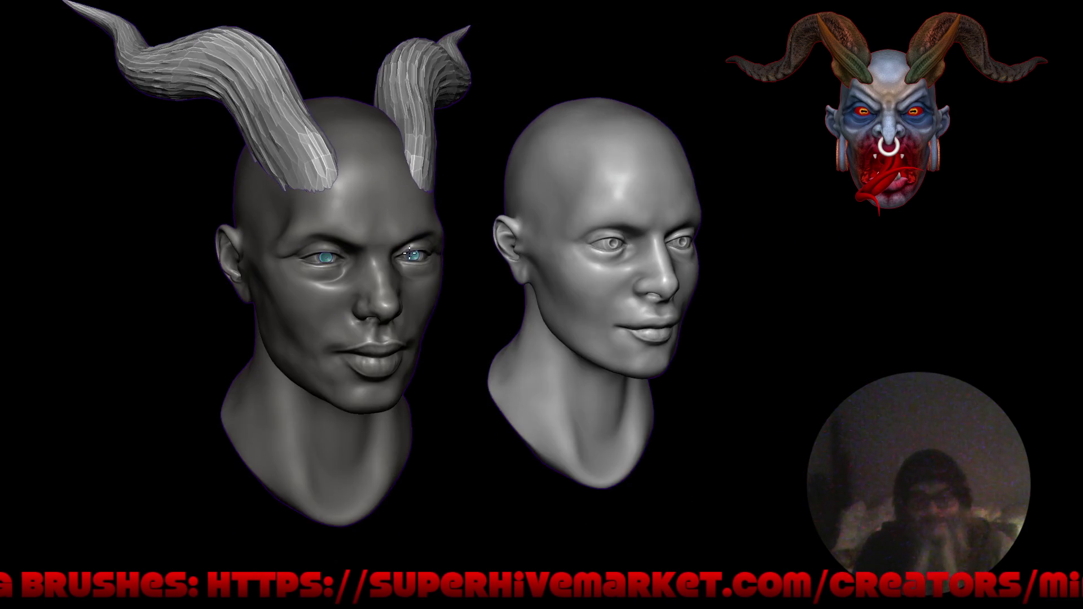
Shrink the remesh voxel size with R for a finer, denser horn mesh.
middle_click_drag(412, 255, 491, 233)
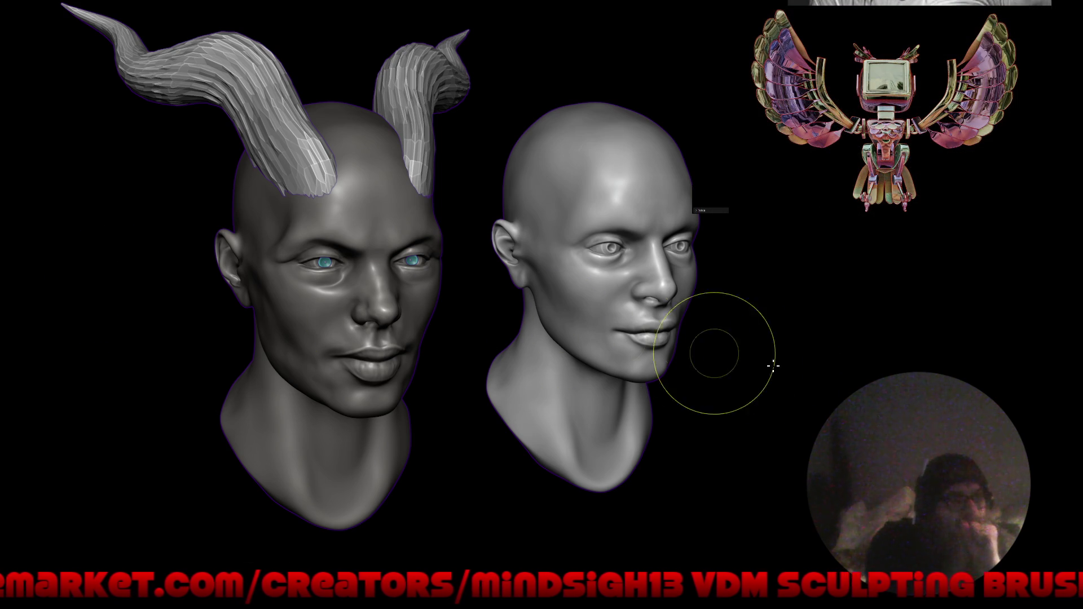
mouse_move(755, 396)
left_mouse_down()
mouse_move(713, 397)
mouse_move(716, 386)
left_mouse_up()
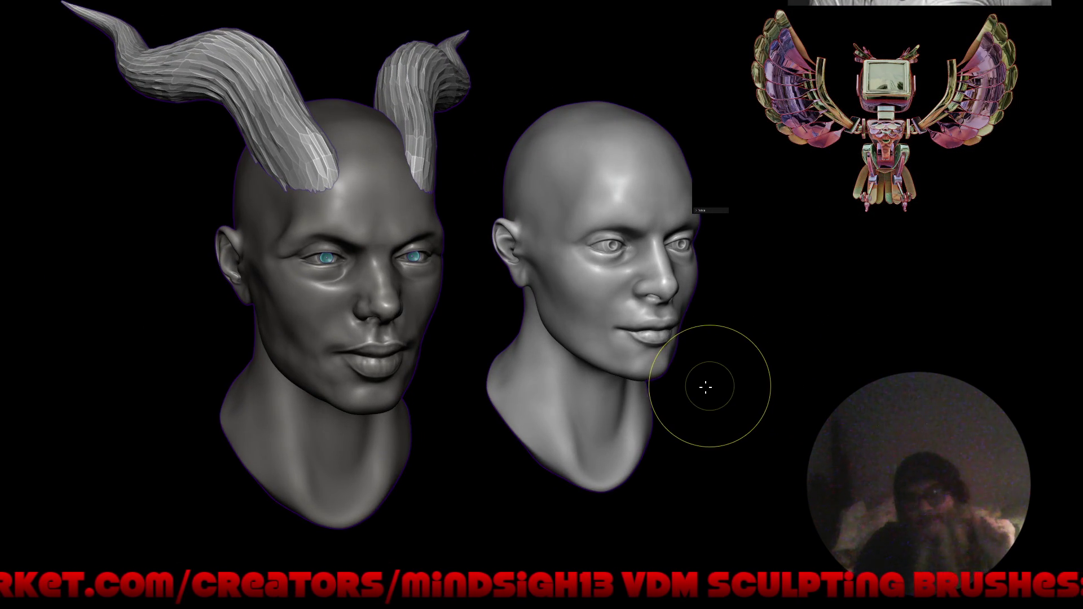
key("r")
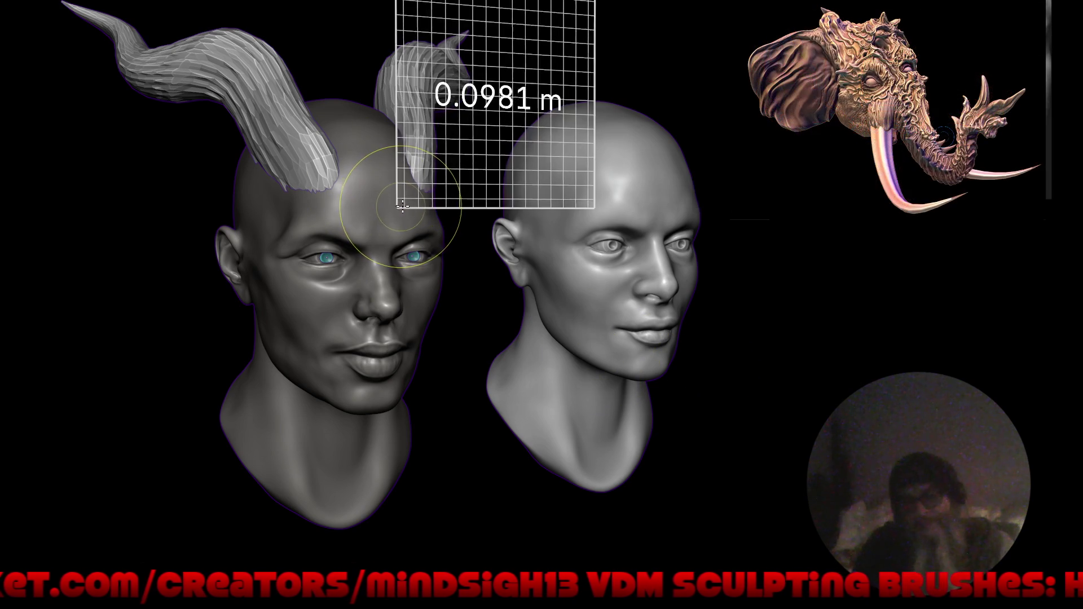
left_click_drag(499, 213, 526, 215)
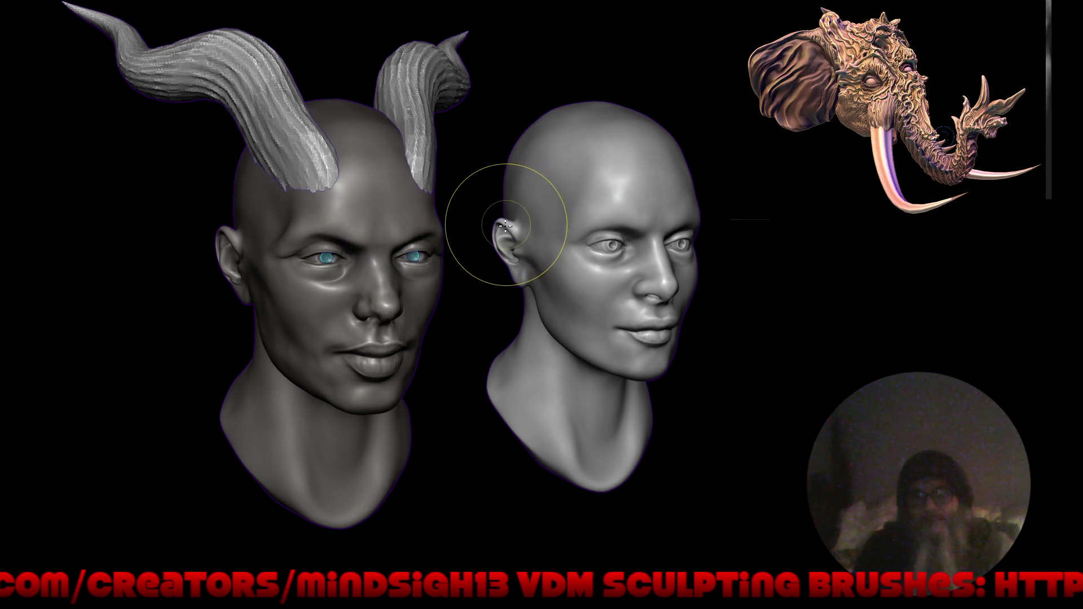
mouse_move(434, 267)
right_mouse_down()
mouse_move(429, 317)
mouse_move(427, 278)
right_mouse_up()
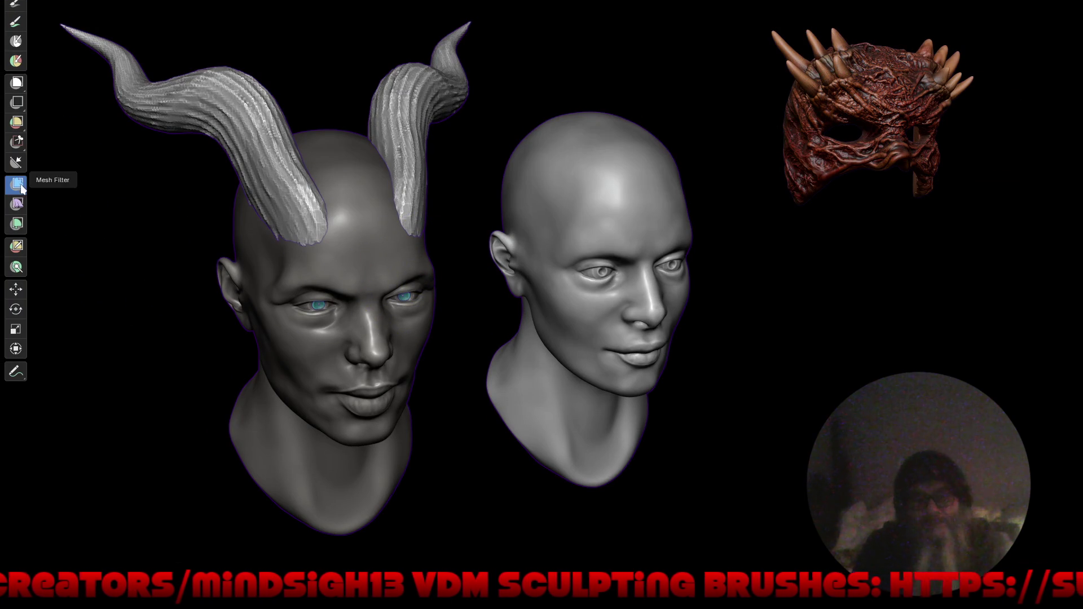
Try the Enhance Details mesh filter across the horns, then undo the added detail.
key("ctrl+alt+space")
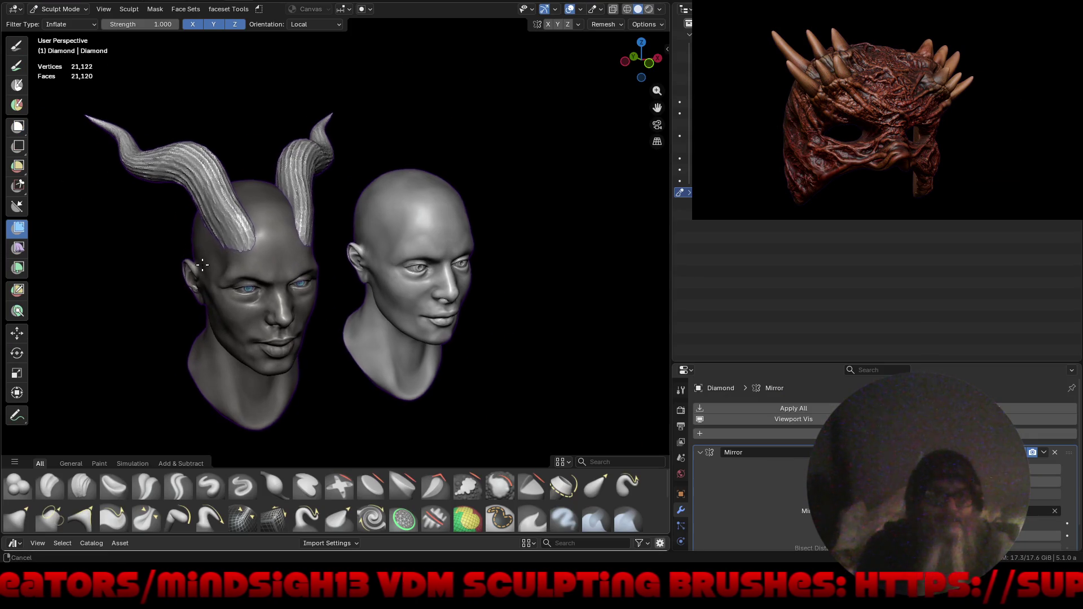
scroll(201, 267, "up", 4)
mouse_move(345, 170)
left_mouse_down()
mouse_move(377, 174)
mouse_move(343, 162)
mouse_move(322, 193)
mouse_move(279, 189)
mouse_move(356, 197)
left_mouse_up()
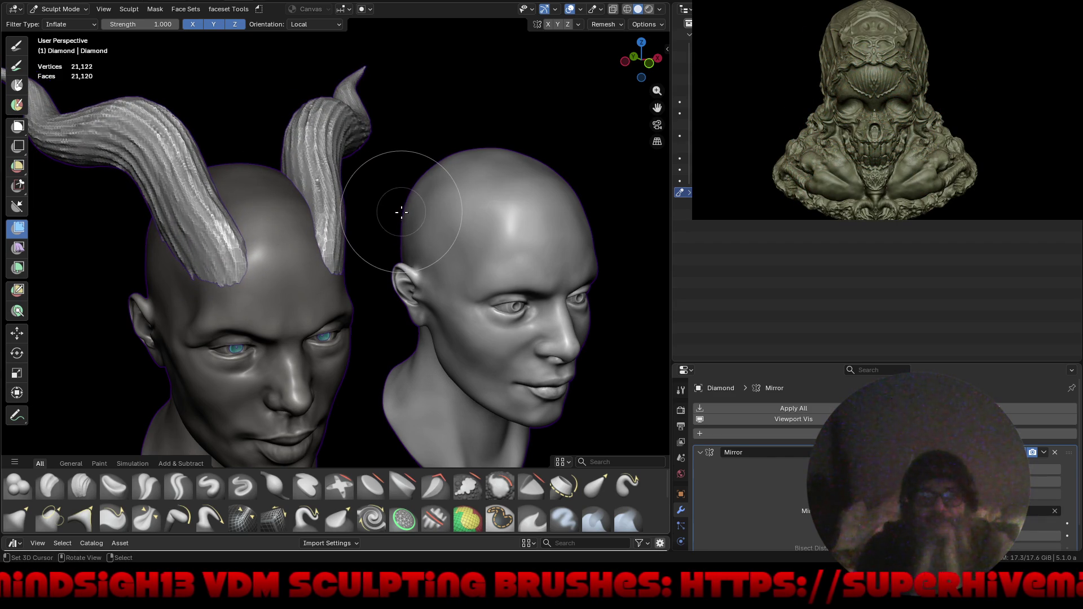
left_click(74, 24)
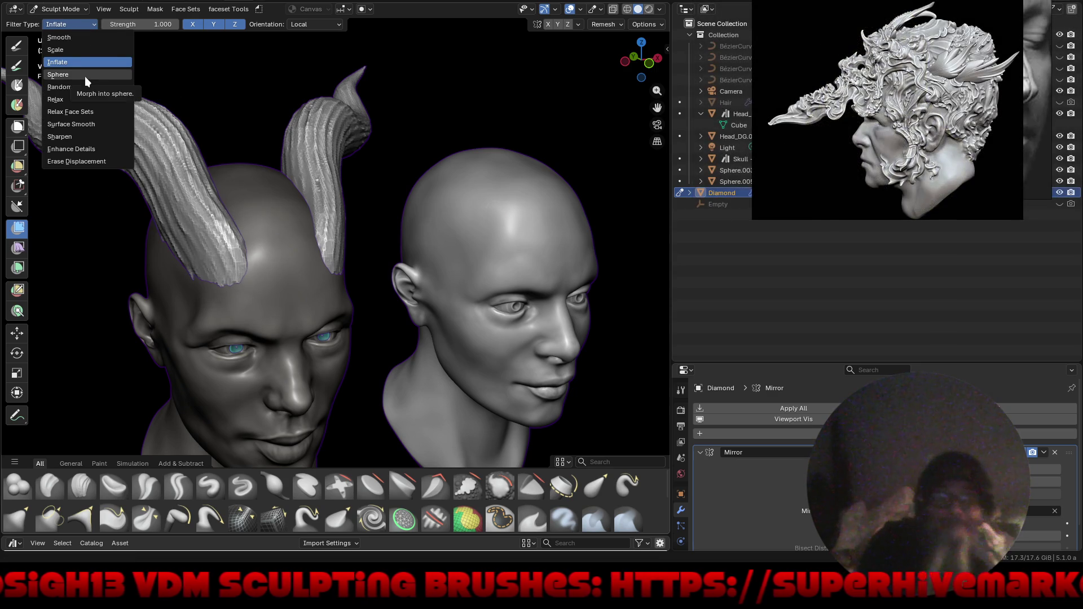
left_click(112, 147)
left_click_drag(320, 144, 880, 223)
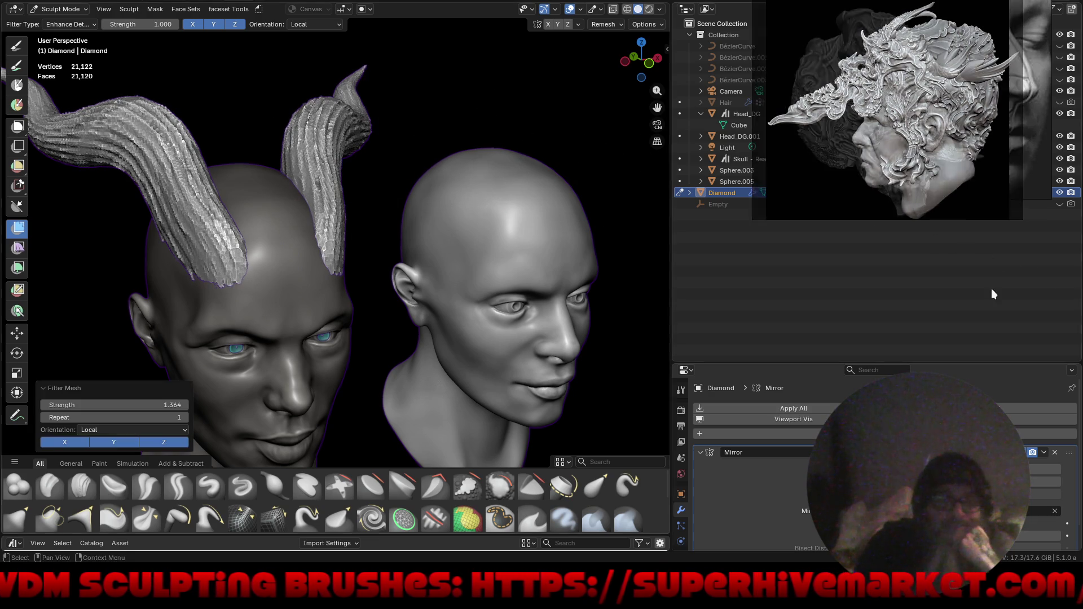
left_click_drag(581, 222, 864, 281)
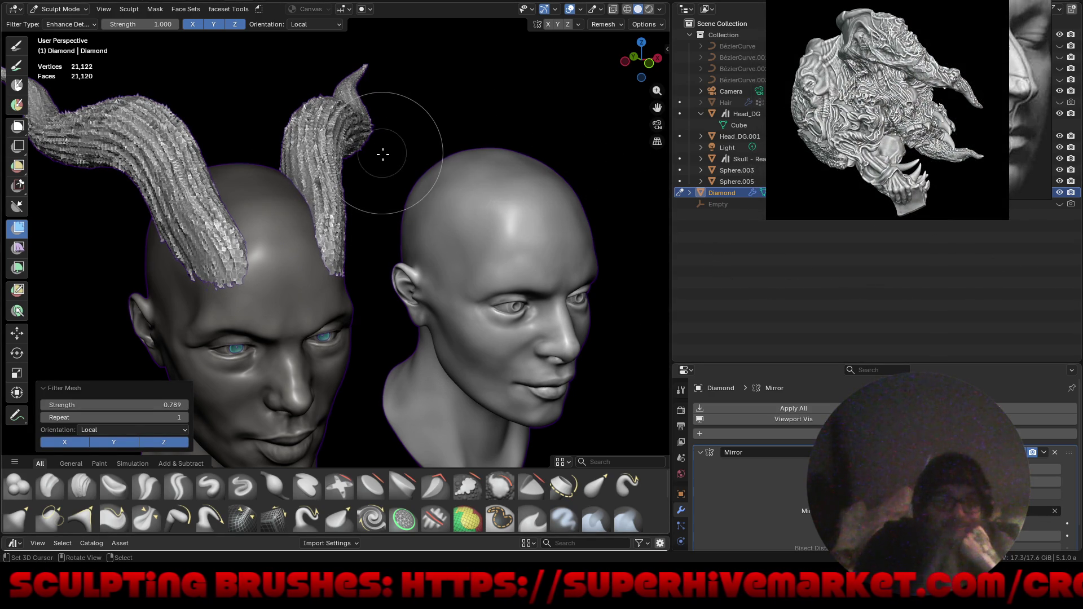
key("ctrl+z")
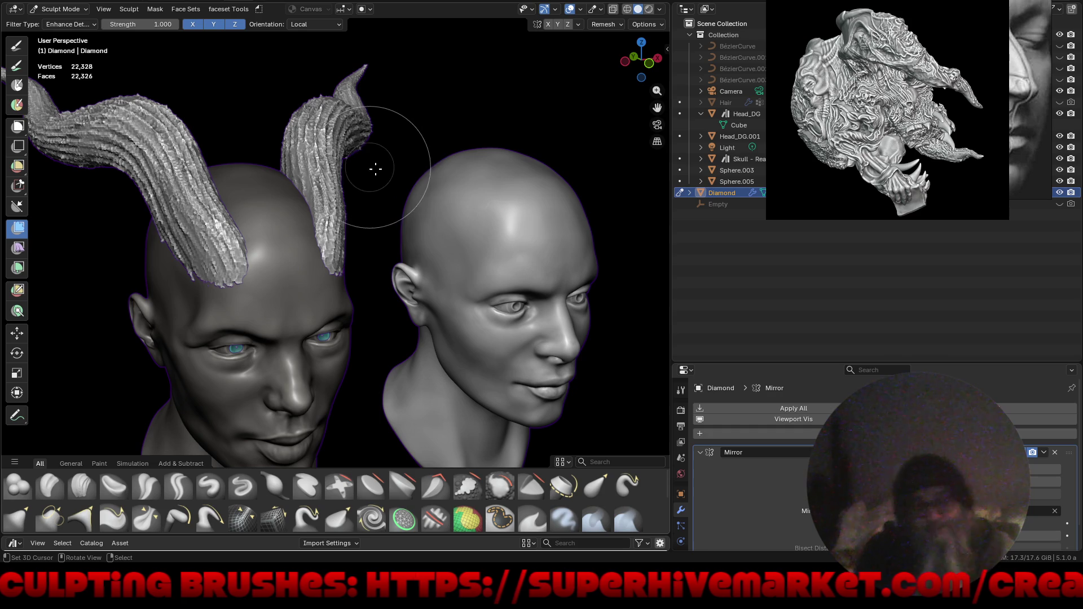
Puff both horns up slightly with the Inflate mesh filter.
left_click(69, 24)
left_click(69, 63)
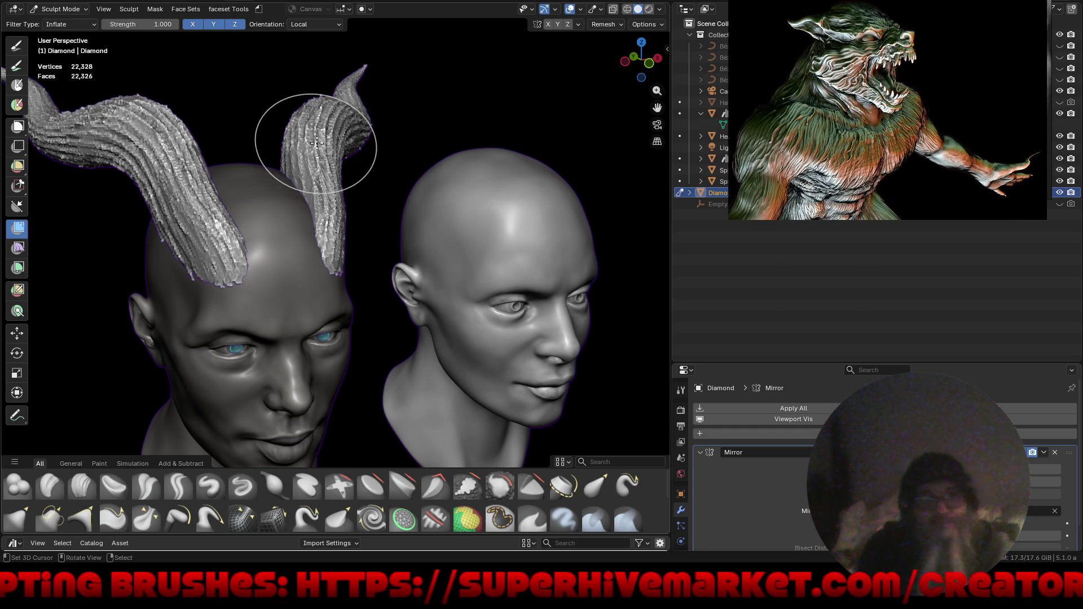
left_click_drag(315, 143, 273, 152)
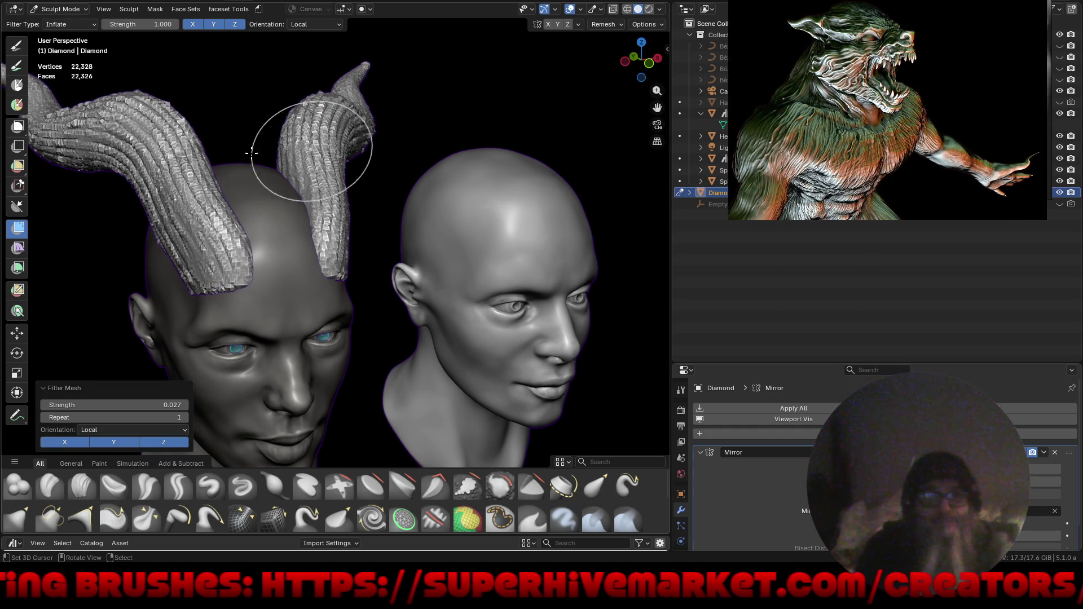
left_click(608, 26)
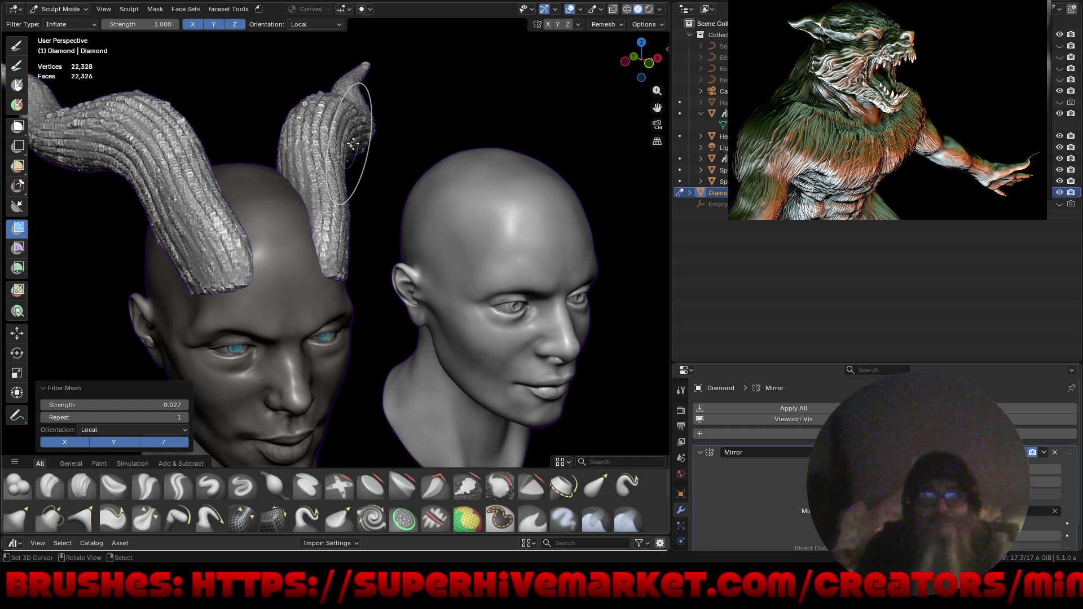
key("shift+r")
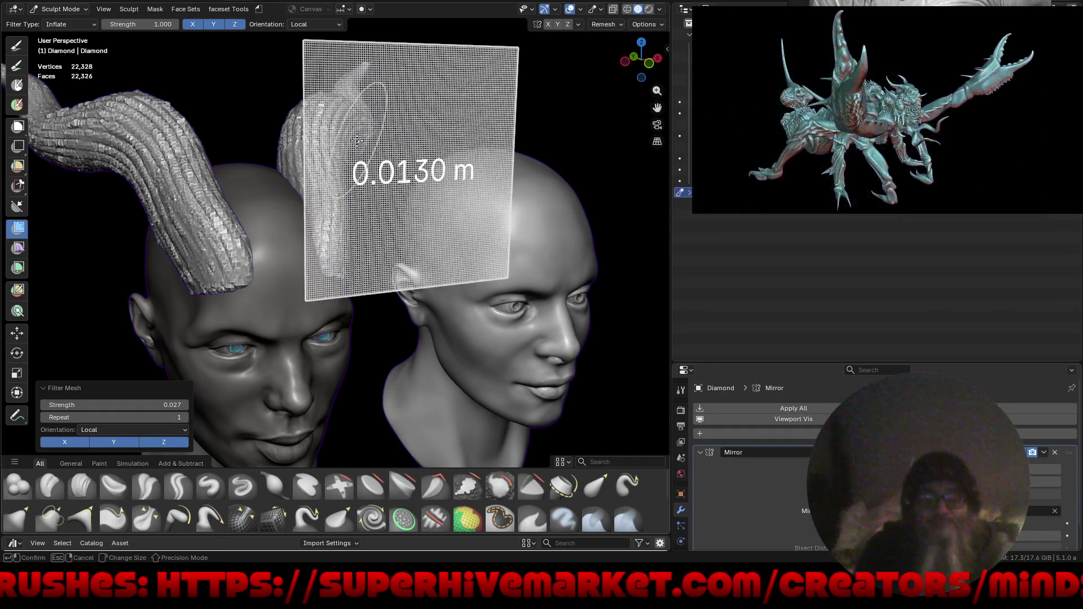
Remesh the horns at 0.0130 m voxel size and run a Smooth mesh filter pass over them.
left_click(362, 114)
key("ctrl+r")
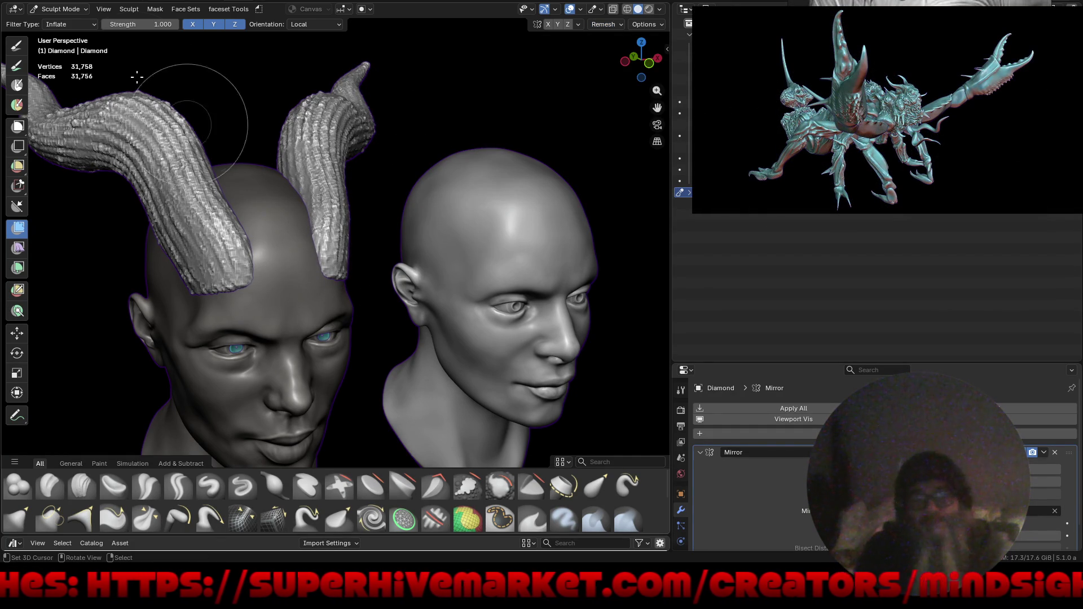
left_click(63, 25)
left_click_drag(312, 173, 535, 180)
mouse_move(446, 200)
left_mouse_down()
mouse_move(218, 254)
mouse_move(348, 233)
left_mouse_up()
key("ctrl+z")
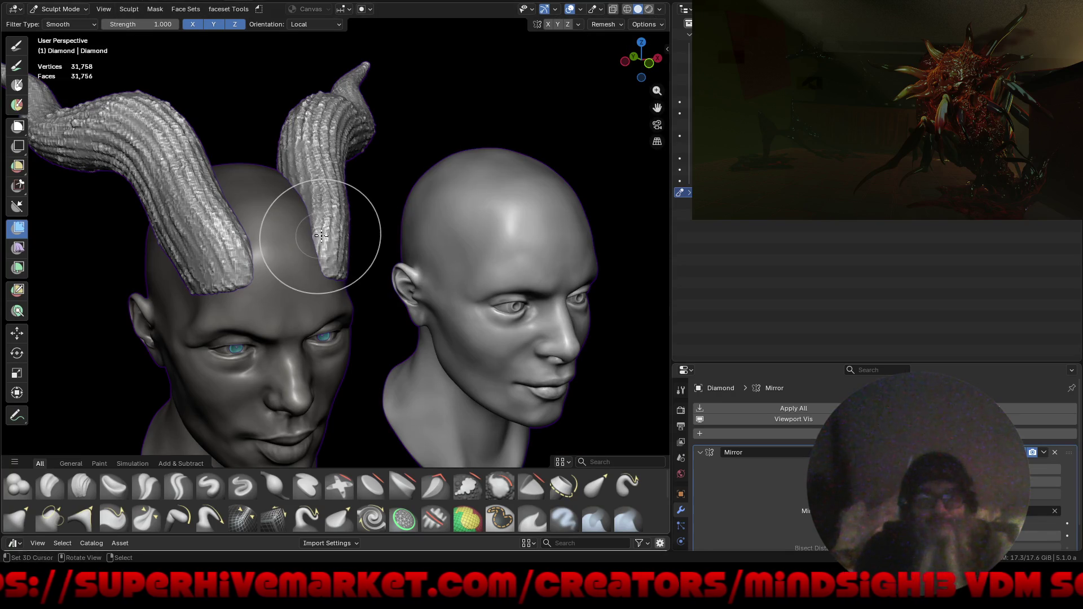
left_click(352, 233)
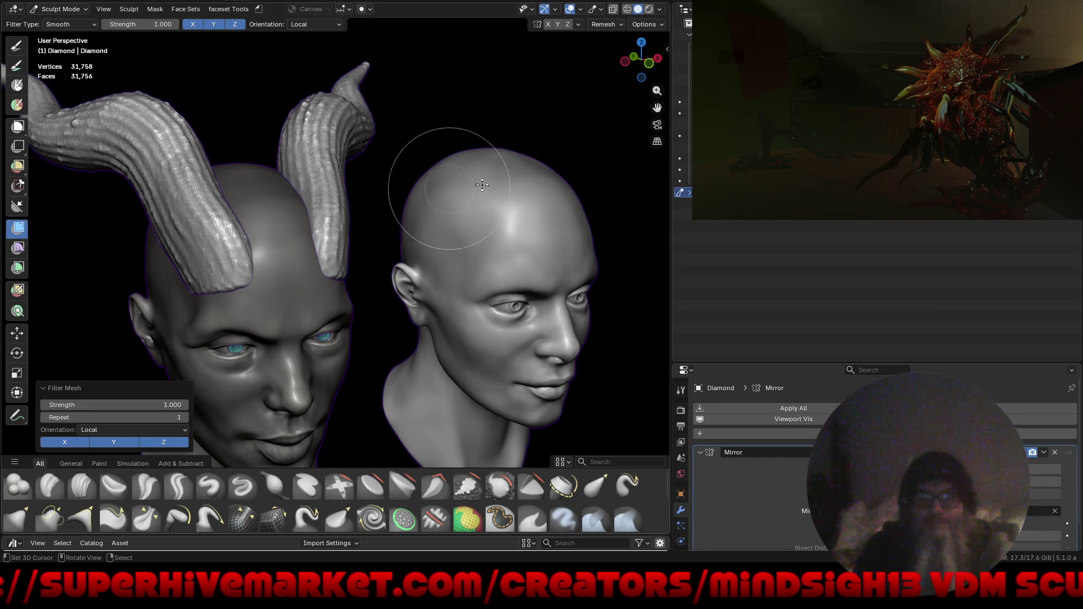
key("g")
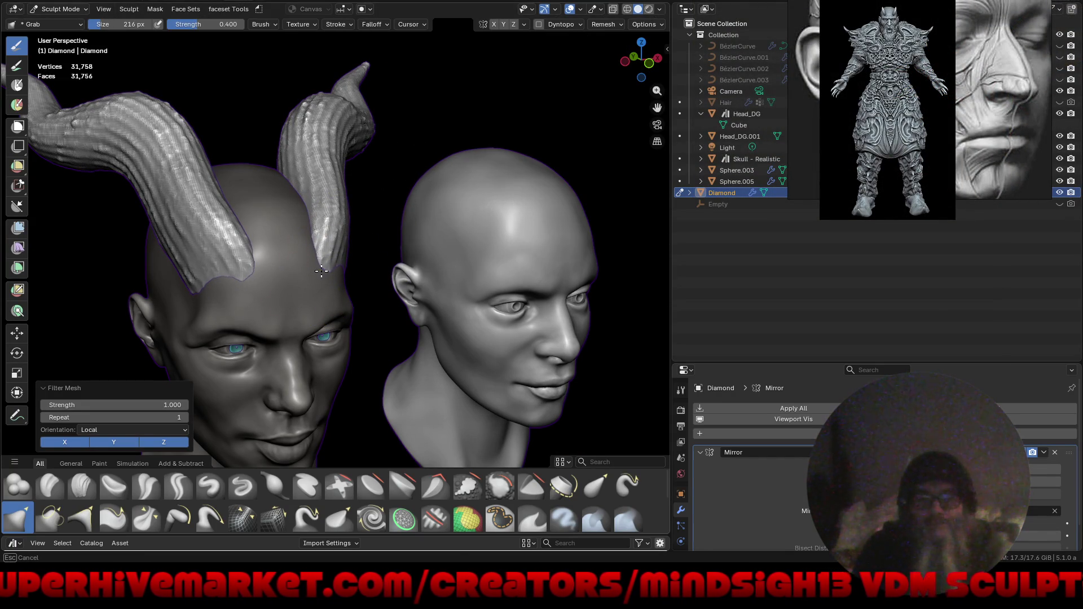
left_click(321, 271)
mouse_move(184, 307)
middle_mouse_down()
mouse_move(263, 272)
mouse_move(254, 254)
mouse_move(220, 273)
middle_mouse_up()
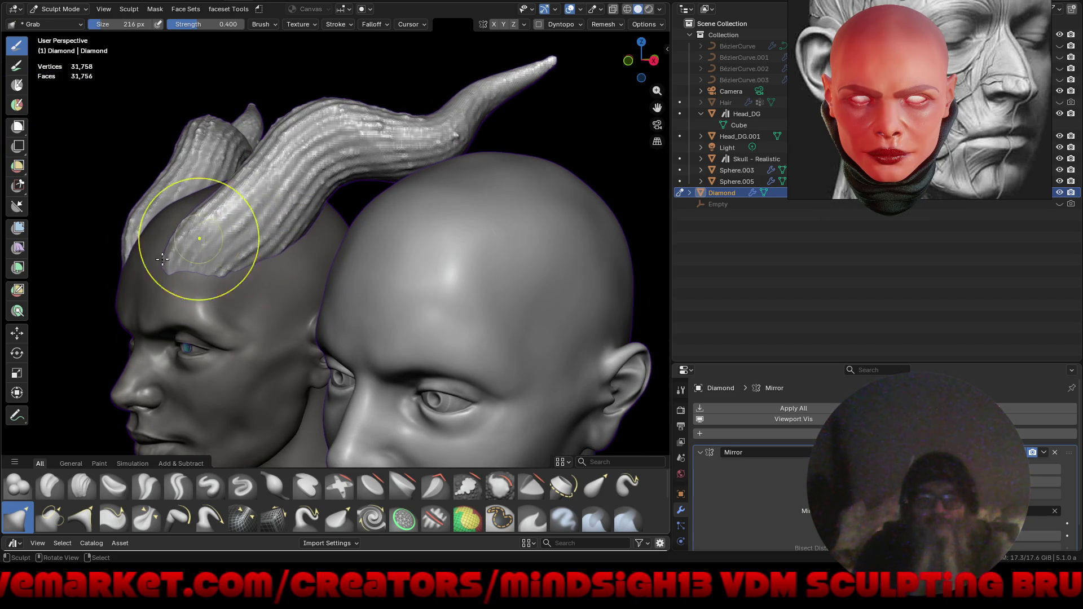
mouse_move(163, 280)
middle_mouse_down()
mouse_move(203, 287)
mouse_move(186, 266)
middle_mouse_up()
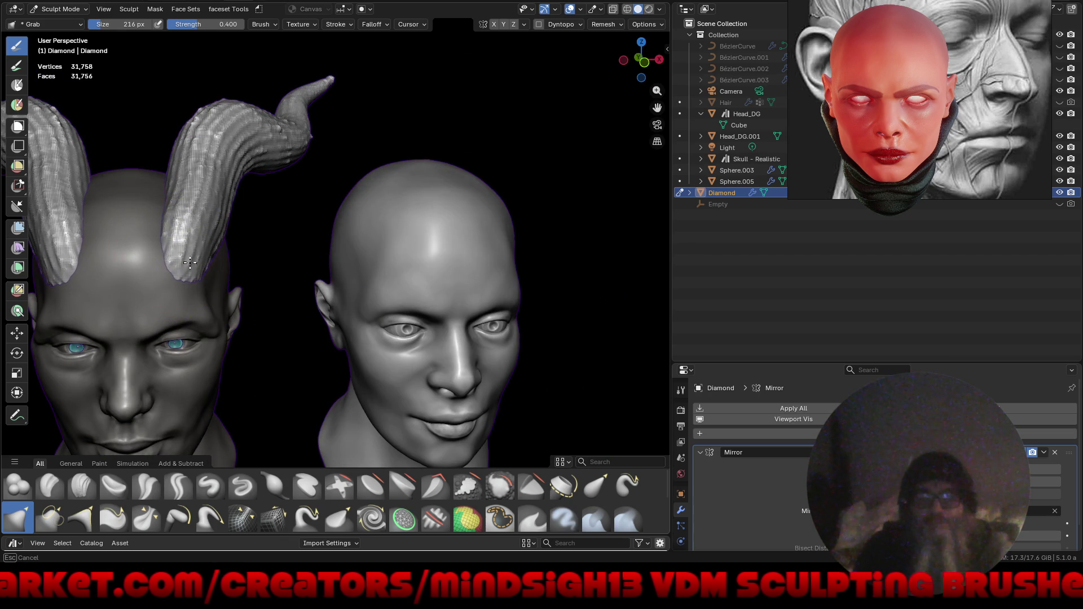
middle_click_drag(167, 228, 183, 227)
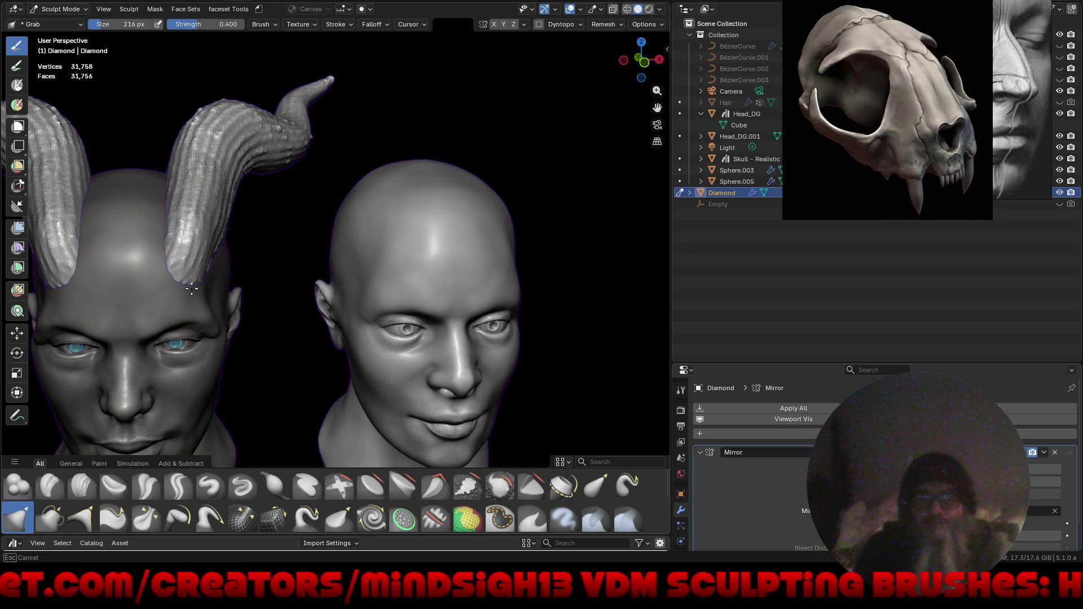
mouse_move(188, 295)
middle_mouse_down()
mouse_move(213, 271)
mouse_move(380, 184)
mouse_move(430, 210)
mouse_move(412, 204)
mouse_move(452, 244)
mouse_move(571, 259)
mouse_move(476, 239)
mouse_move(452, 257)
mouse_move(508, 245)
middle_mouse_up()
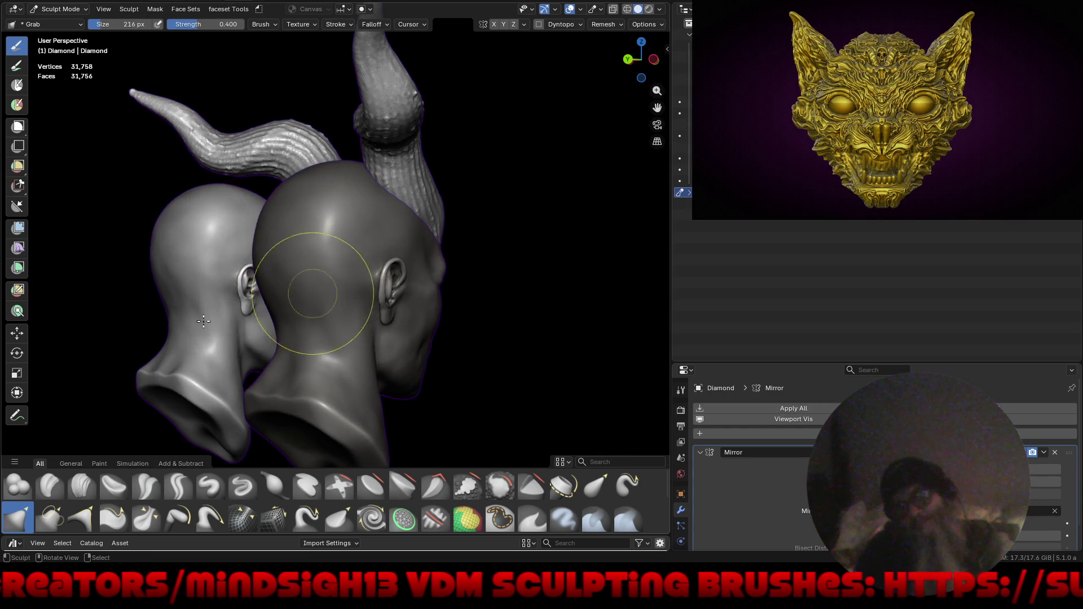
left_click(14, 464)
Pick the Alien_Spine brush from the User Library asset shelf and maximise the viewport.
left_click(54, 369)
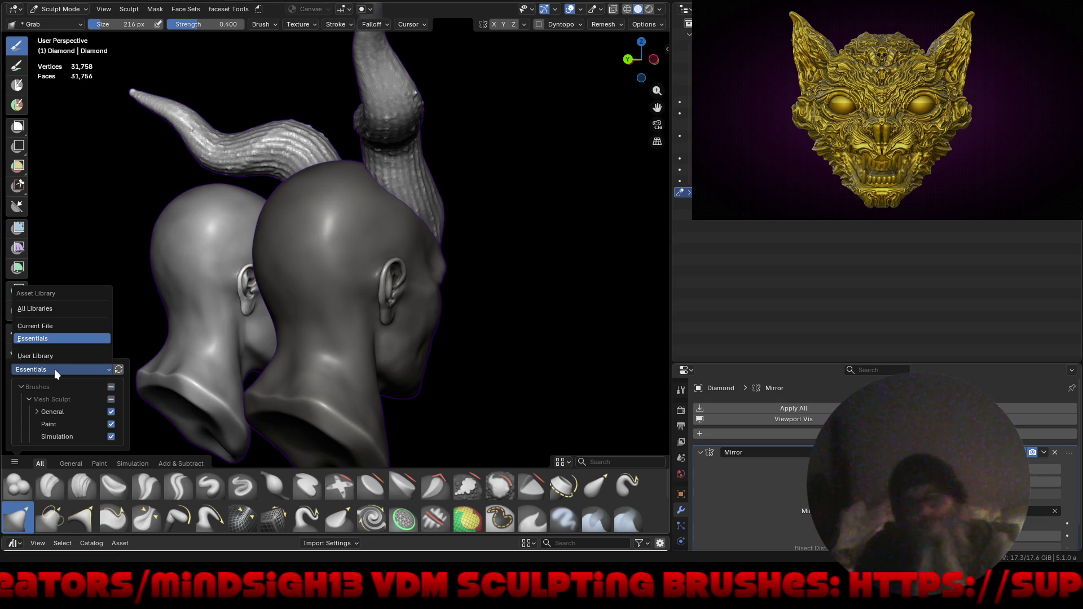
left_click(55, 353)
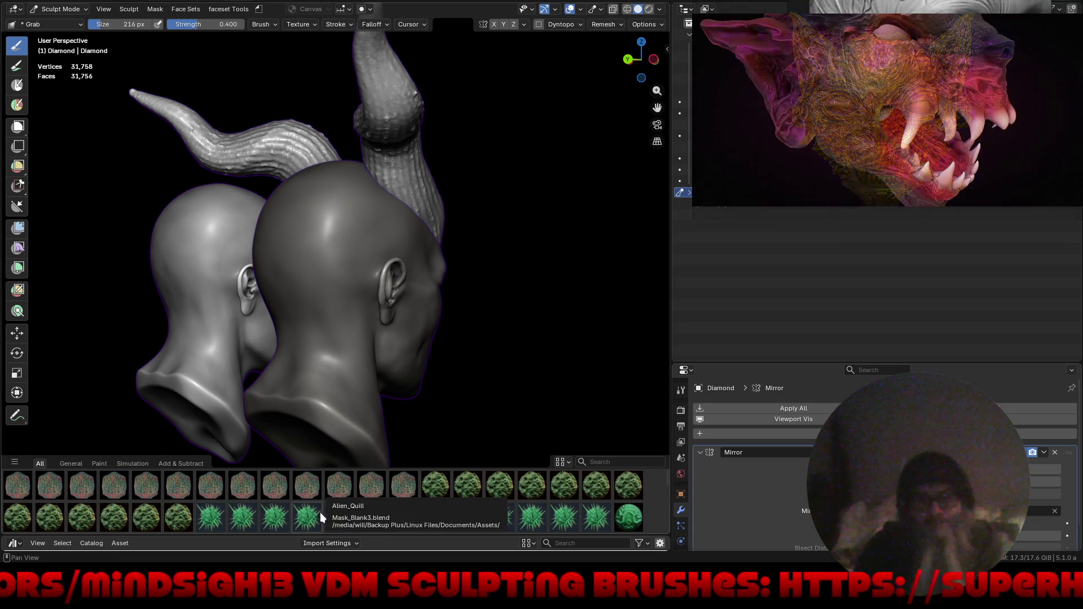
scroll(321, 512, "down", 3)
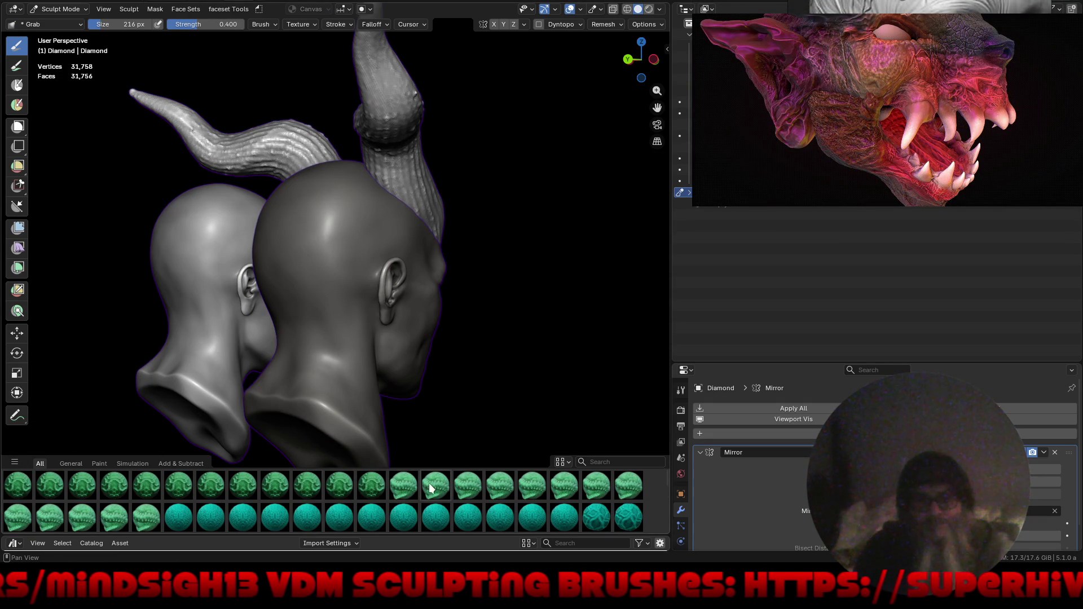
left_click(410, 498)
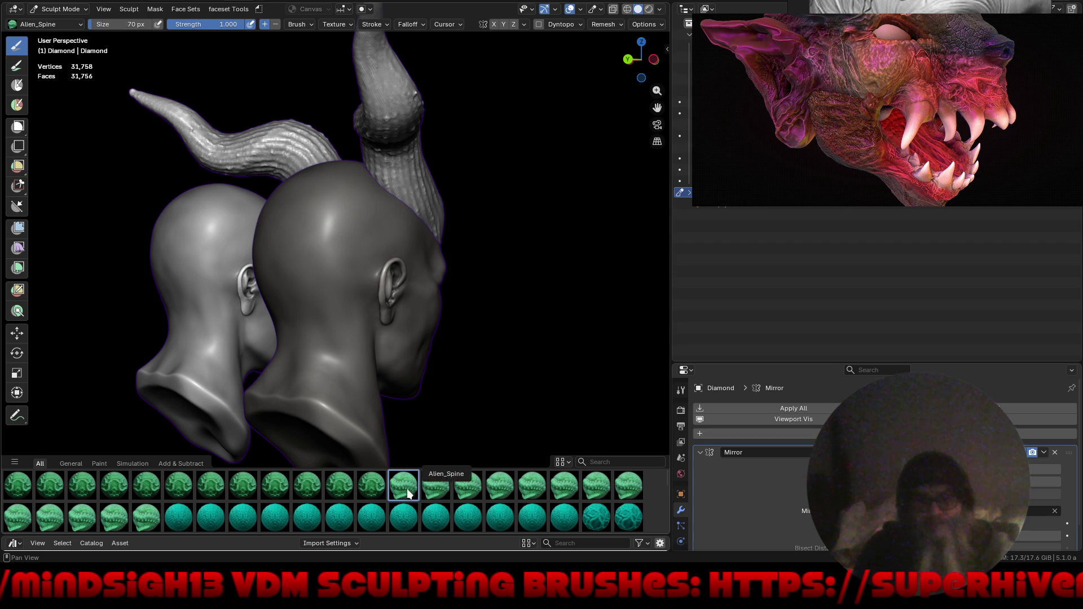
key("ctrl+alt+space")
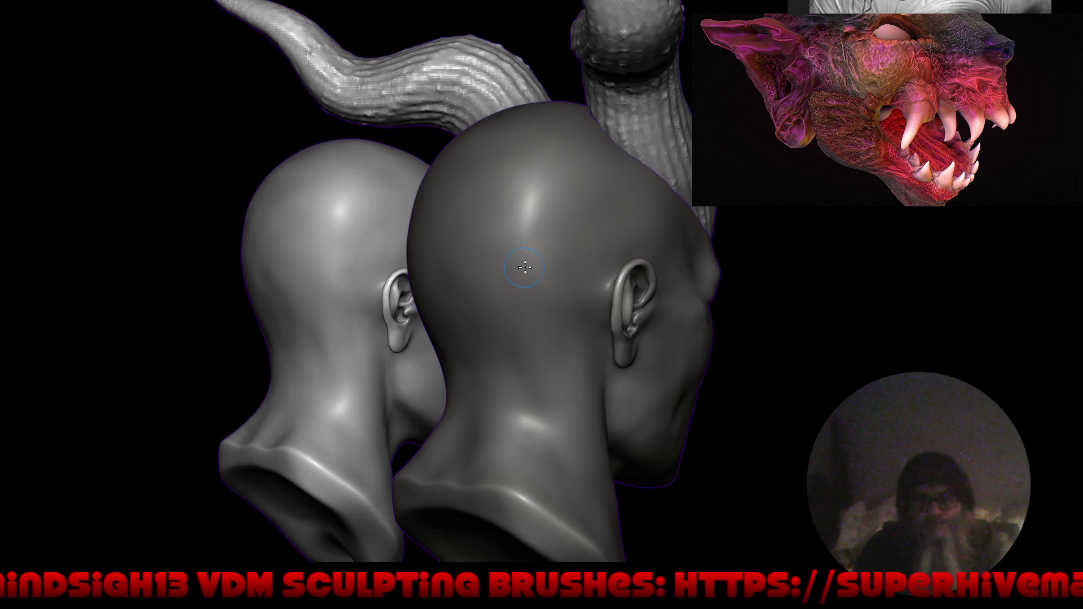
mouse_move(605, 241)
middle_mouse_down()
mouse_move(341, 341)
mouse_move(303, 248)
mouse_move(412, 245)
middle_mouse_up()
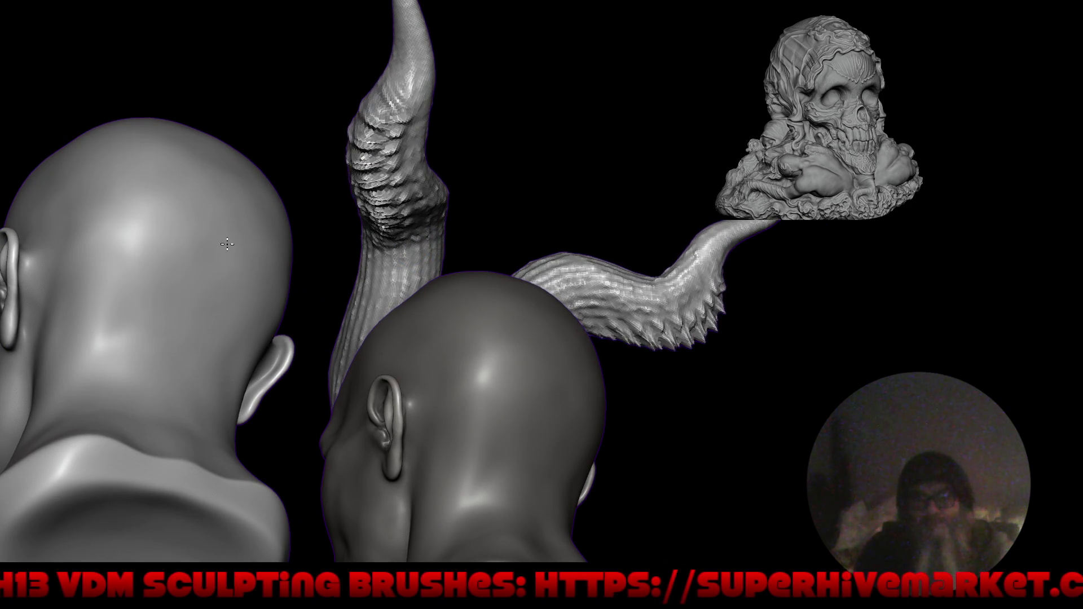
mouse_move(253, 254)
middle_mouse_down()
mouse_move(345, 302)
mouse_move(420, 301)
mouse_move(295, 130)
middle_mouse_up()
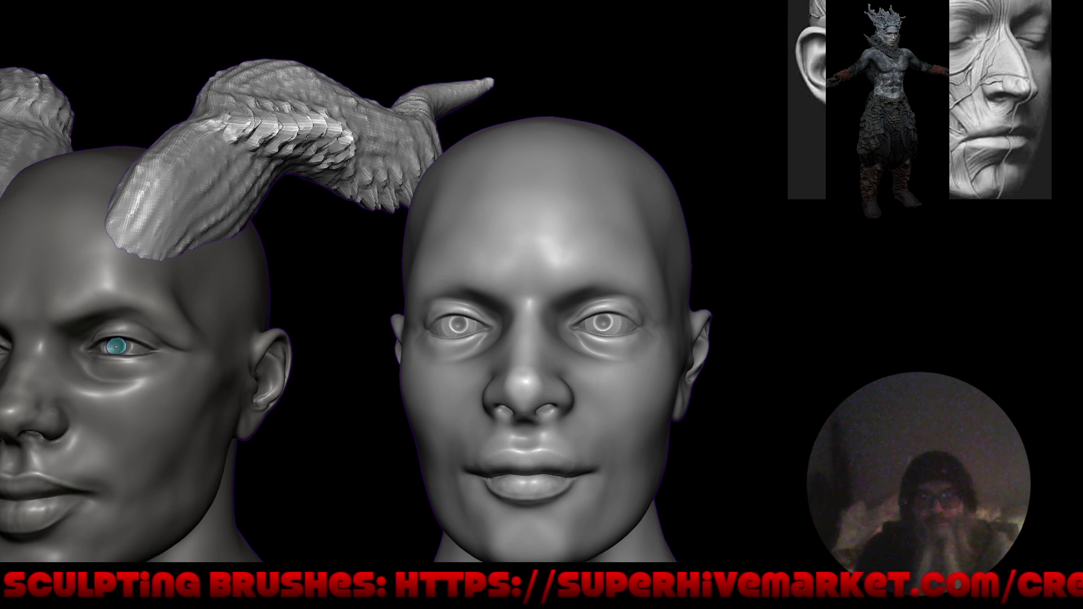
middle_click_drag(233, 32, 267, 177)
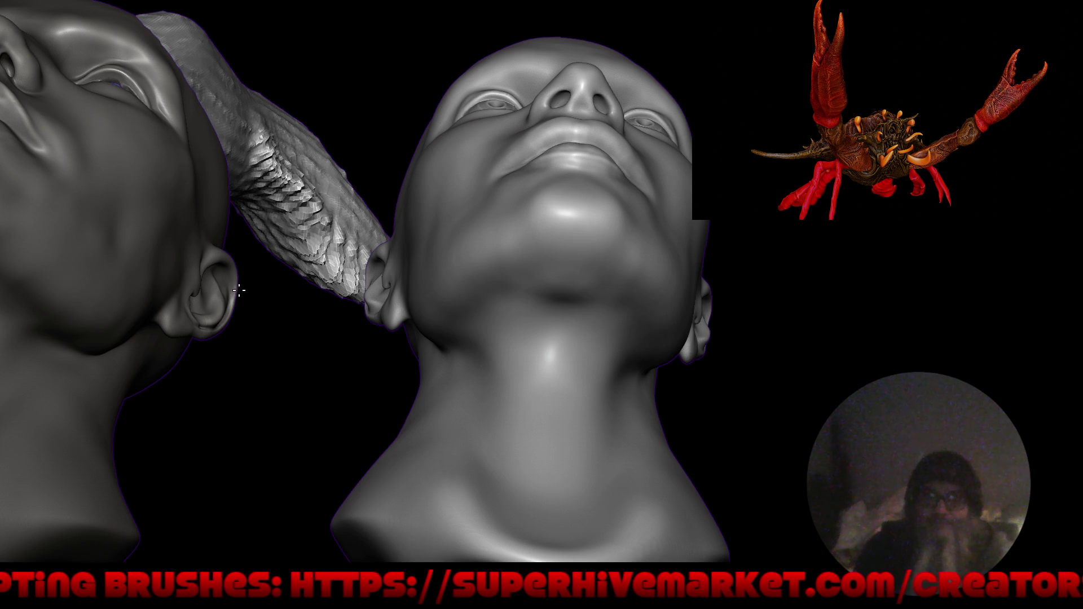
mouse_move(240, 285)
middle_mouse_down()
mouse_move(325, 293)
mouse_move(373, 280)
mouse_move(375, 254)
middle_mouse_up()
scroll(372, 280, "down", 5)
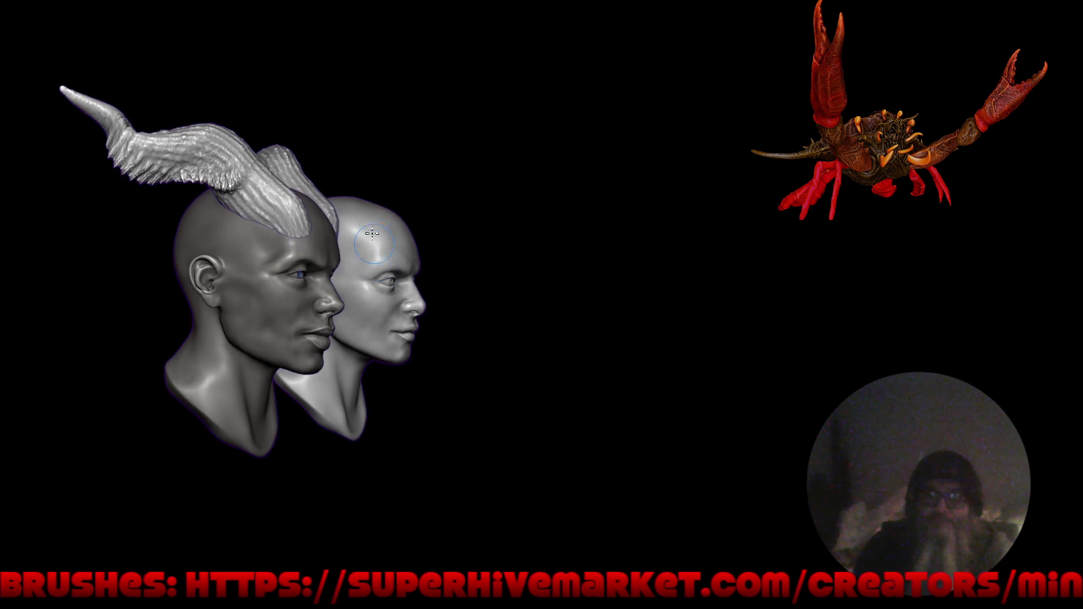
middle_click_drag(431, 225, 254, 215)
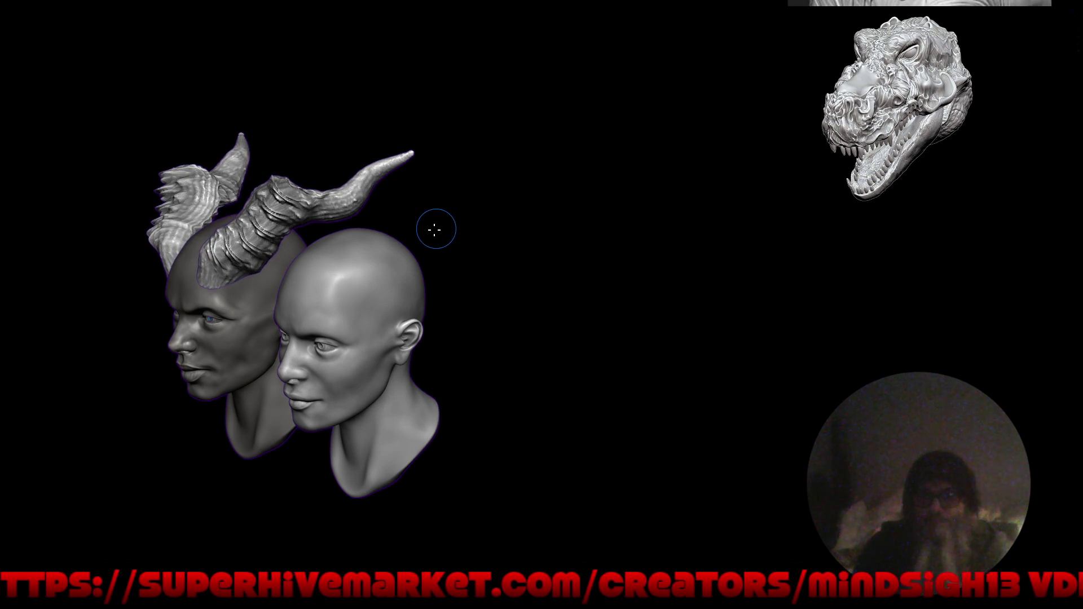
key("shift+f")
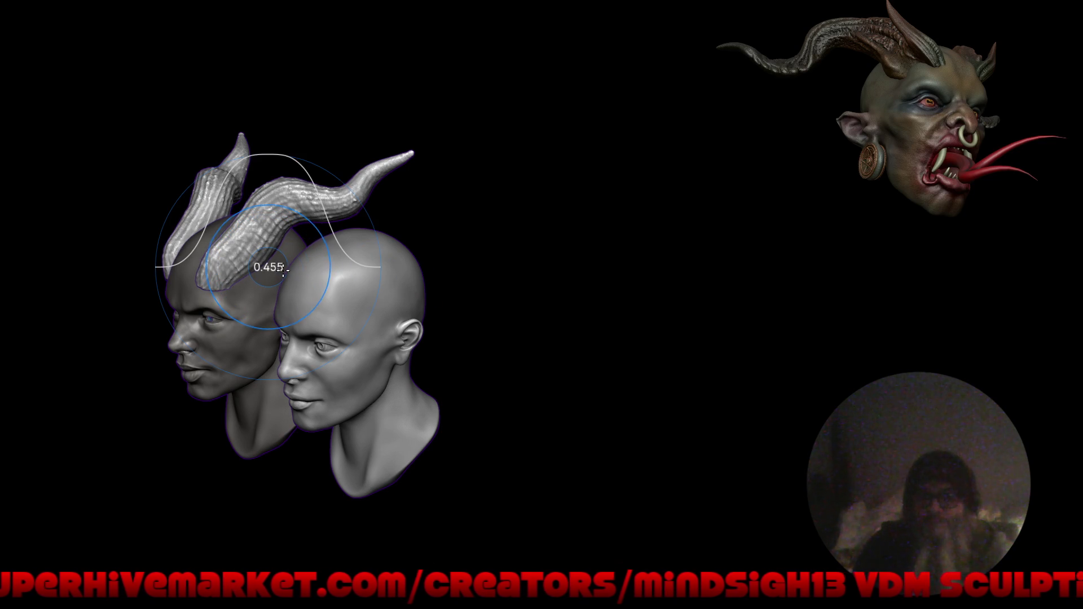
Lower the Alien_Spine brush strength to 0.455.
left_click(281, 269)
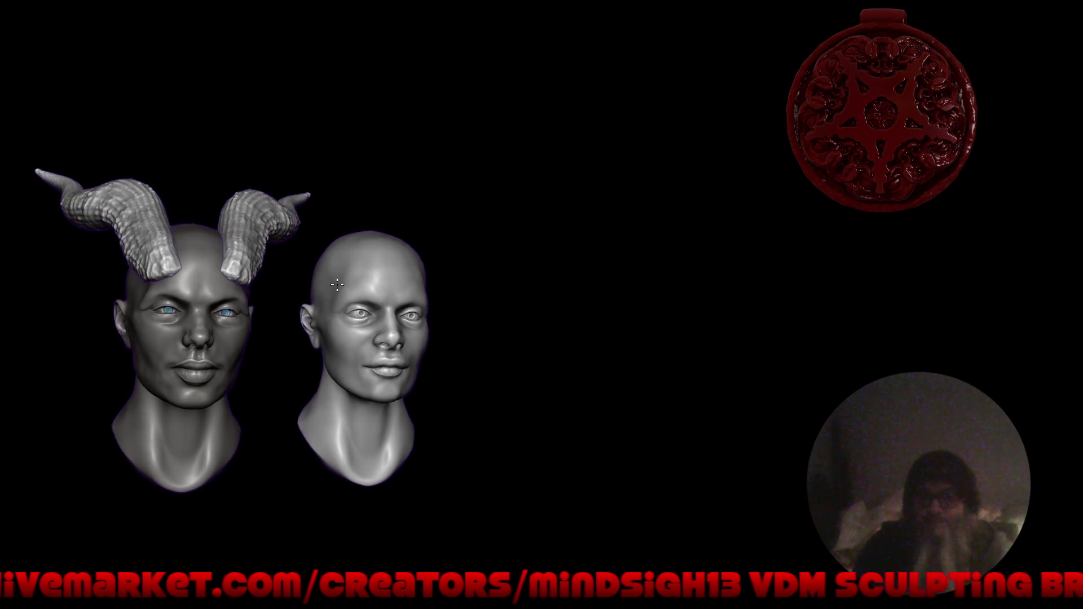
scroll(254, 225, "up", 3)
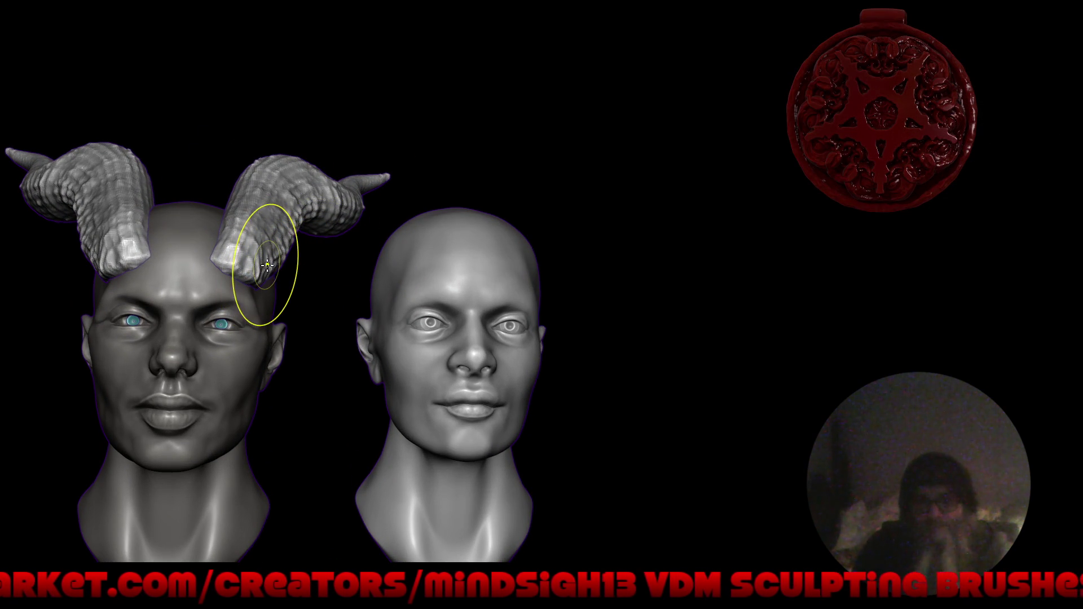
left_click(17, 307)
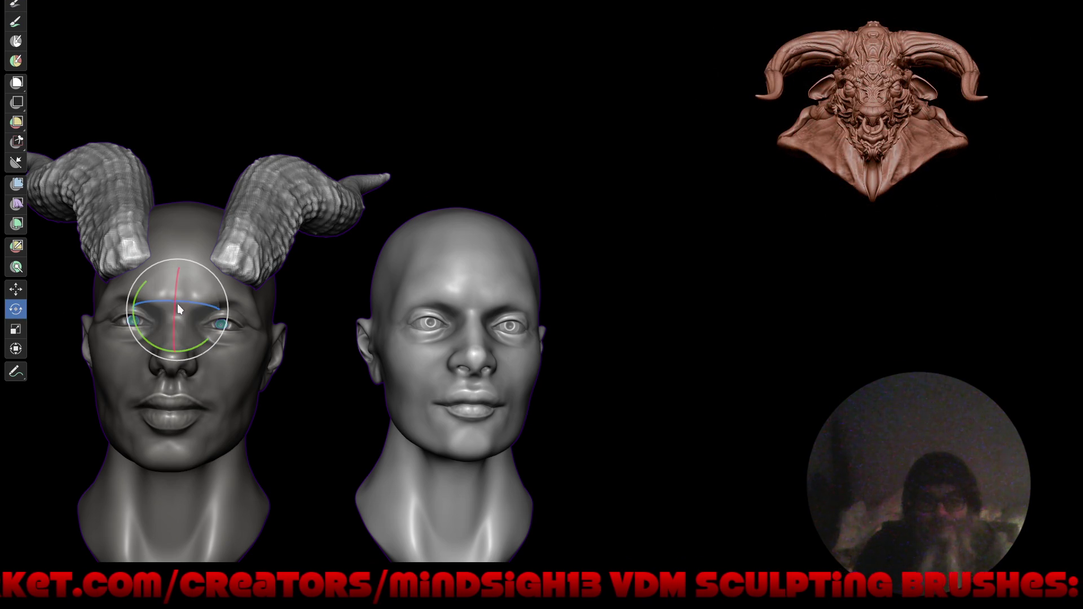
Tilt the horns upward, slide them to Y 0.1565 m, and return to Object Mode.
mouse_move(230, 300)
left_mouse_down()
mouse_move(229, 240)
mouse_move(208, 286)
left_mouse_up()
left_click(16, 288)
middle_click_drag(169, 328, 118, 306)
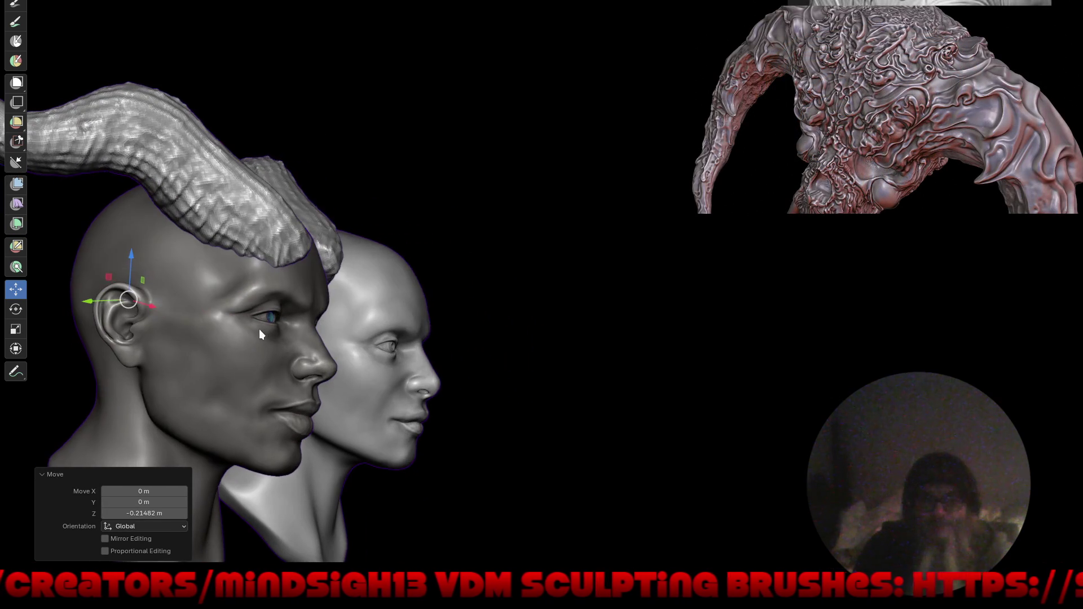
left_click_drag(87, 303, 73, 301)
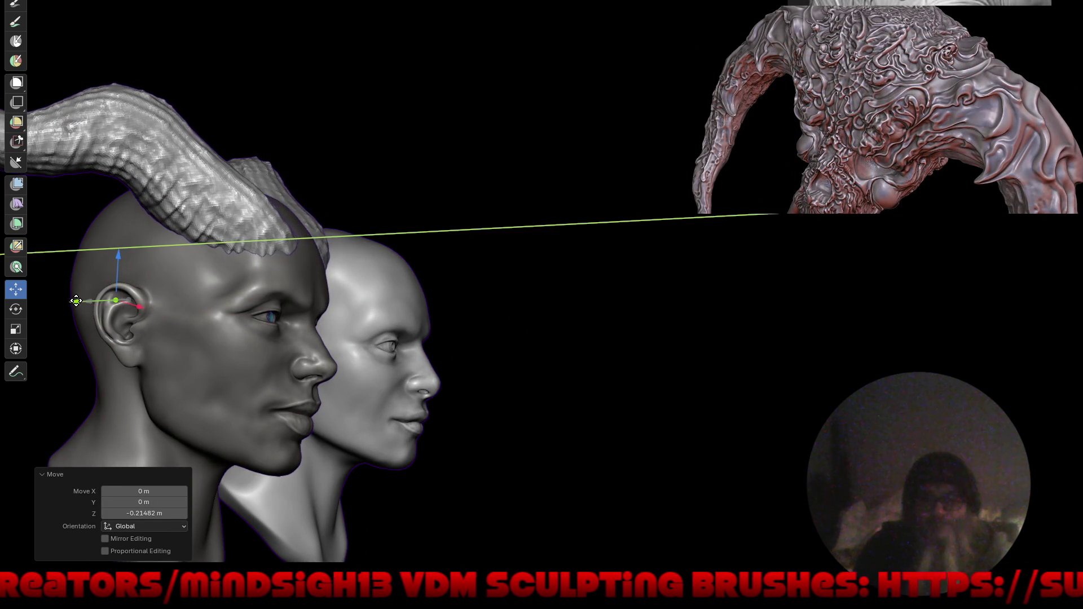
left_click_drag(74, 302, 74, 302)
mouse_move(337, 200)
middle_mouse_down()
mouse_move(341, 285)
mouse_move(428, 270)
mouse_move(384, 311)
mouse_move(273, 271)
mouse_move(291, 204)
mouse_move(196, 253)
mouse_move(205, 264)
mouse_move(417, 269)
mouse_move(427, 261)
mouse_move(347, 210)
mouse_move(446, 224)
mouse_move(384, 246)
middle_mouse_up()
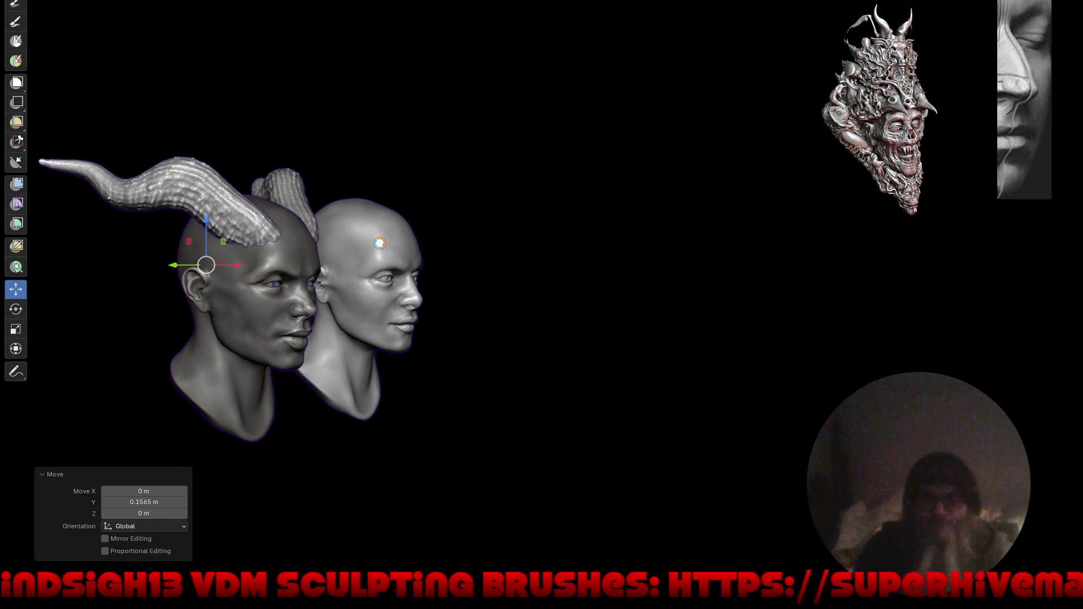
key("ctrl+Tab")
left_click(301, 245)
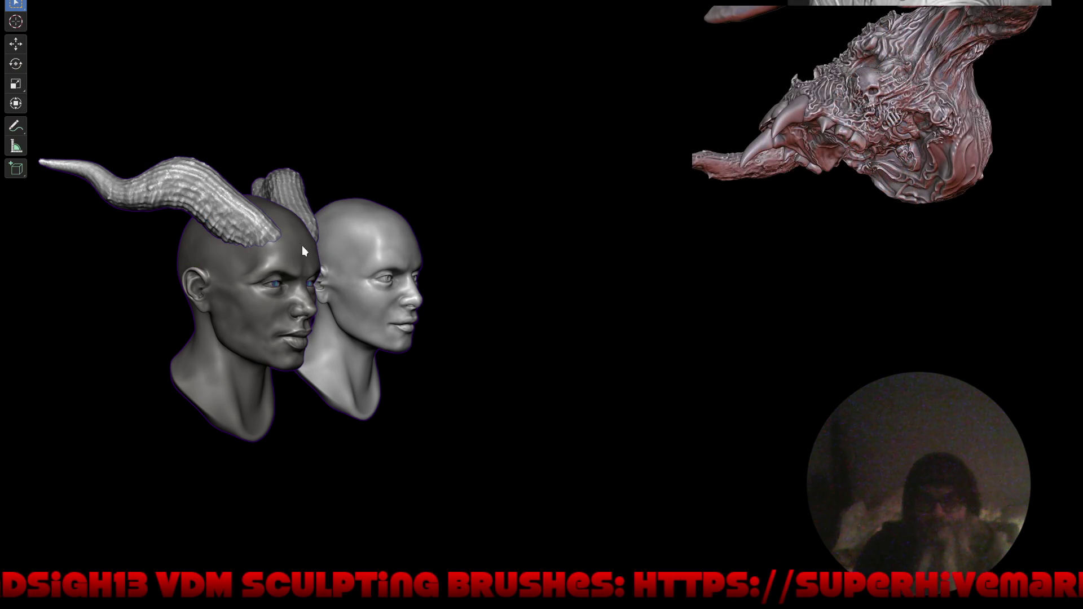
Add a Simple Deform modifier to the horns above Mirror, kept on Twist.
key("ctrl+alt+space")
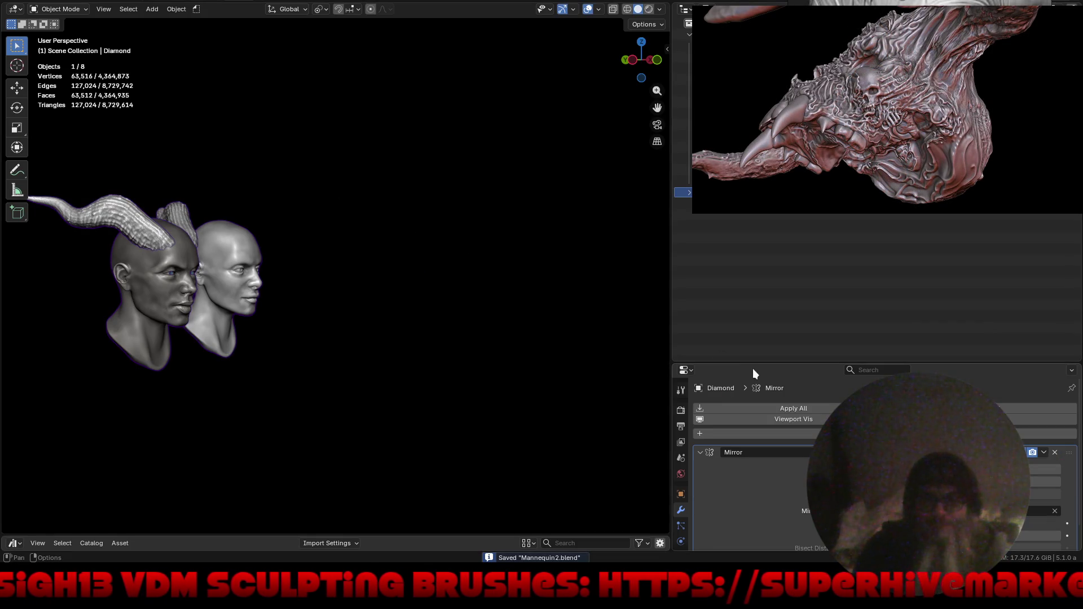
left_click_drag(753, 366, 750, 203)
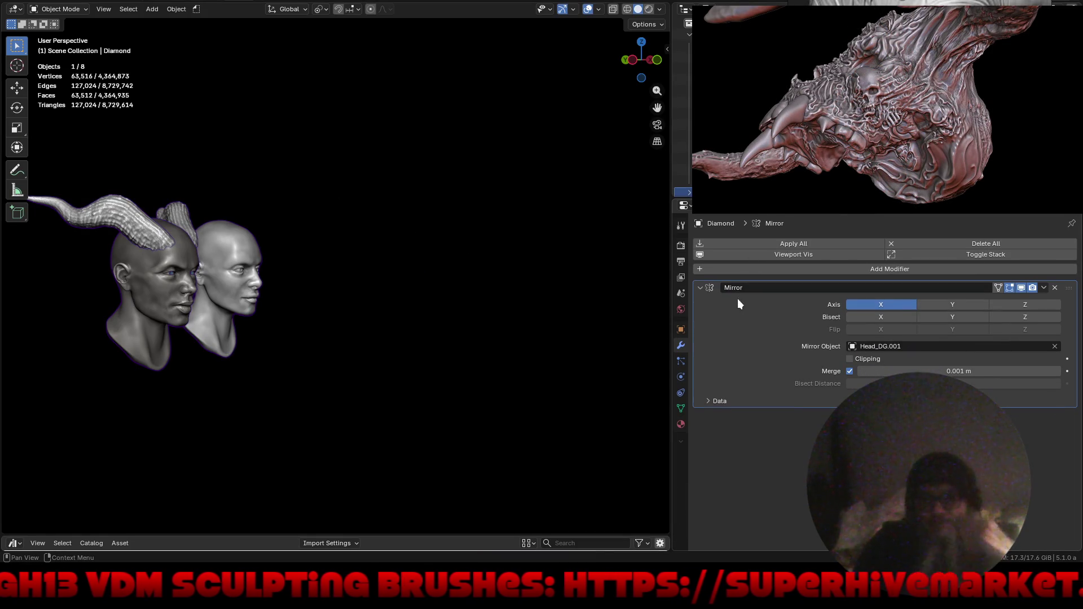
left_click(789, 269)
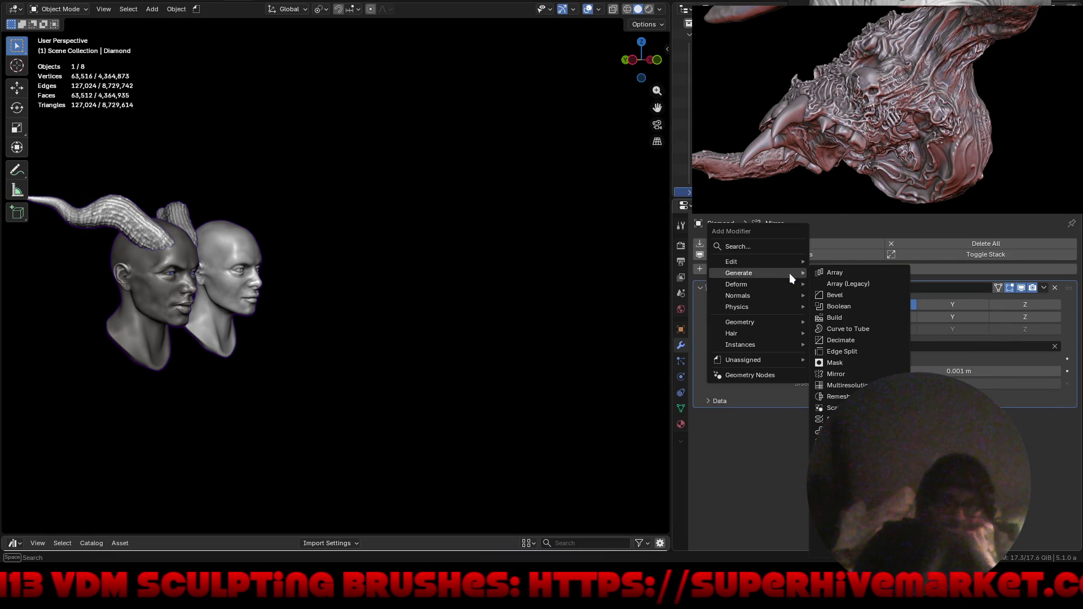
mouse_move(736, 285)
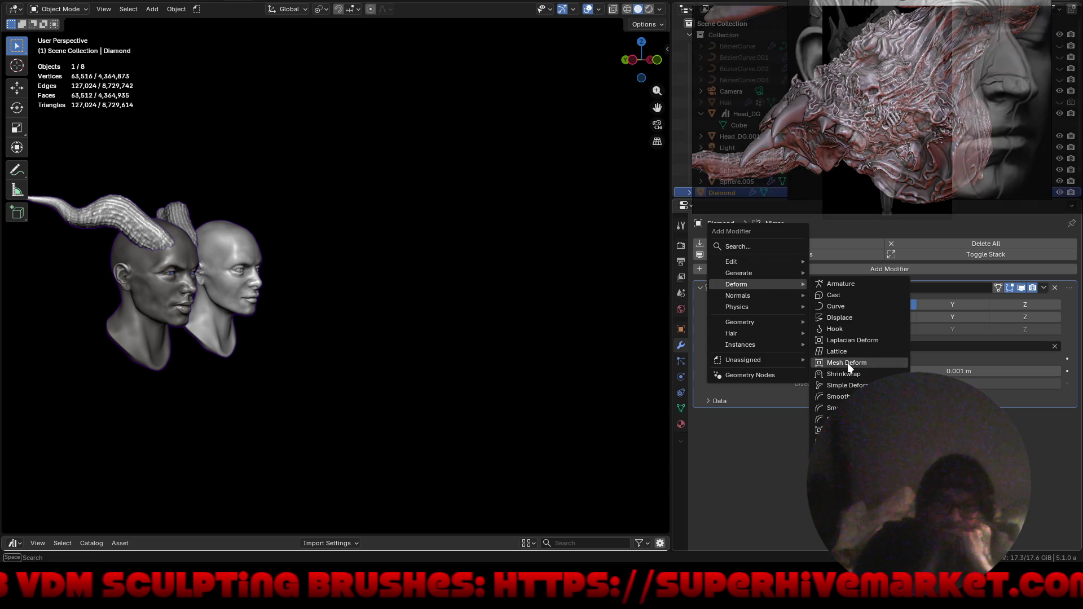
left_click(841, 385)
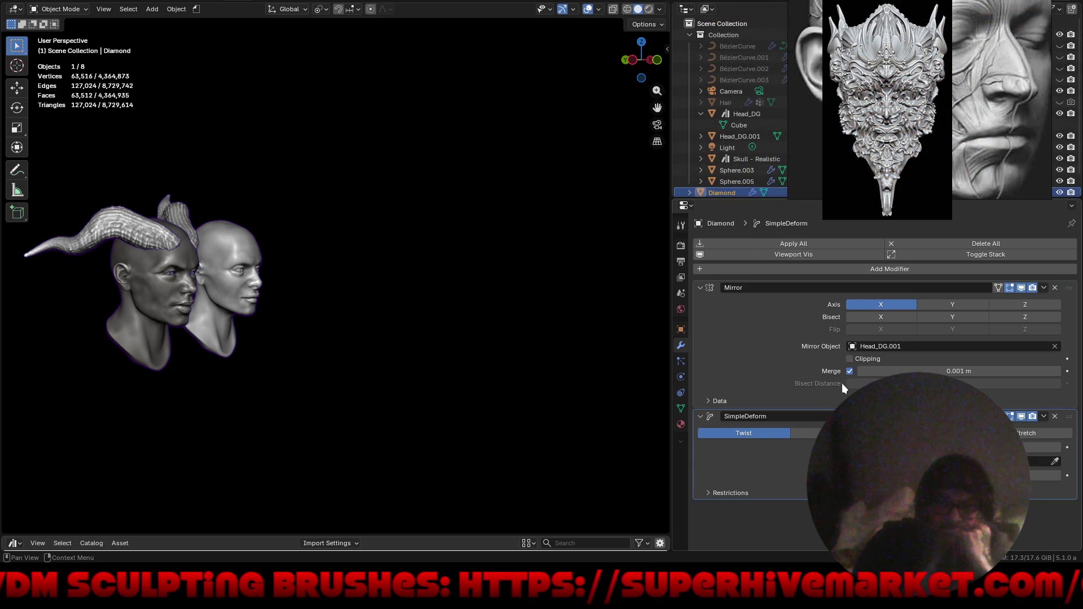
left_click_drag(1069, 422, 835, 304)
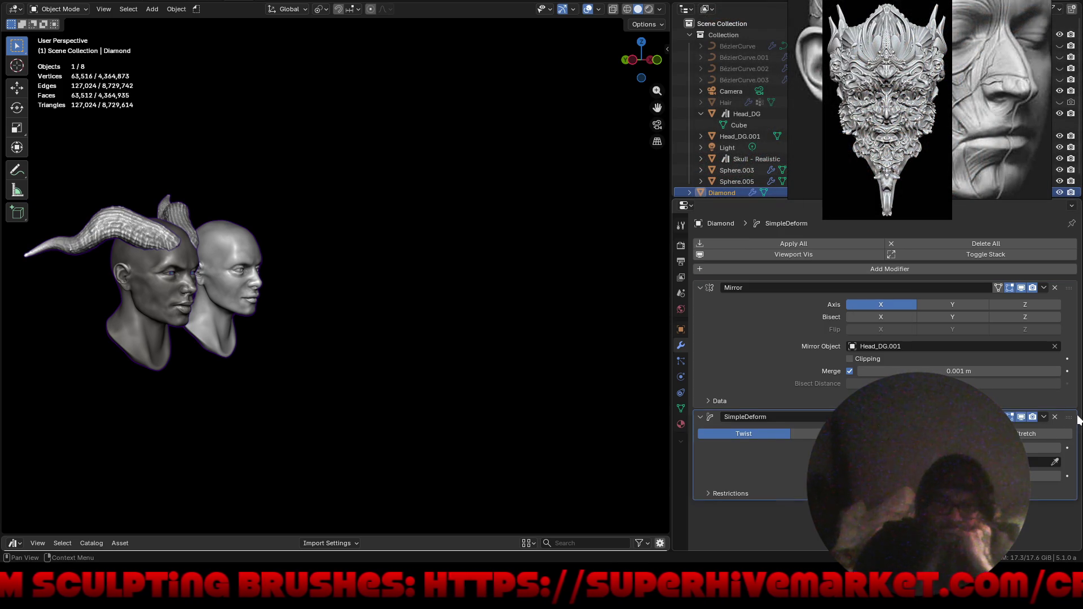
left_click(837, 305)
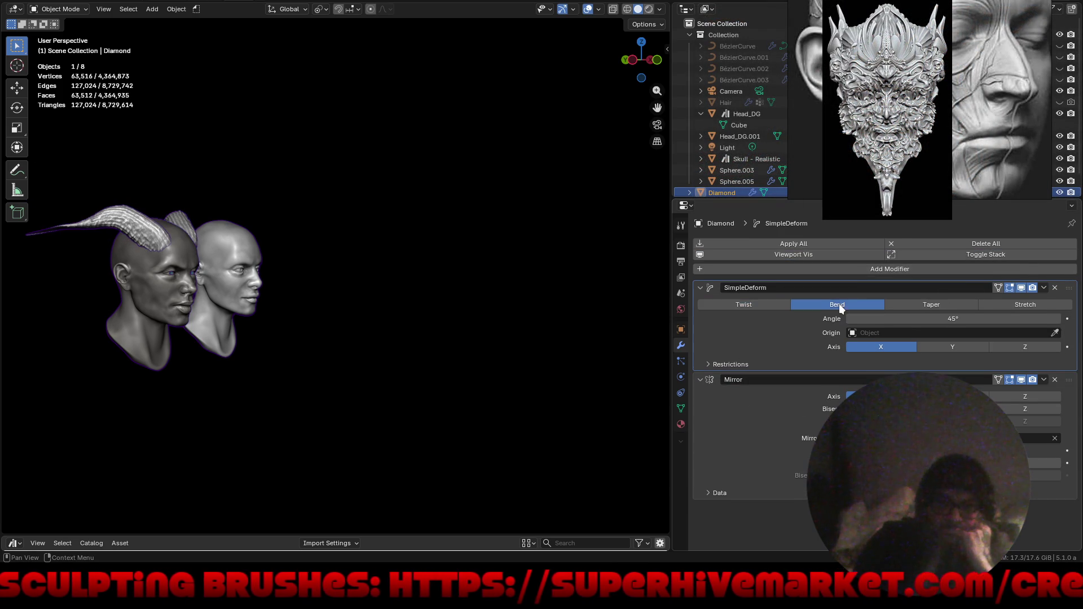
left_click(770, 305)
Set the twist axis to Y and the angle to 100°.
mouse_move(417, 362)
middle_mouse_down()
mouse_move(521, 369)
mouse_move(332, 382)
mouse_move(404, 374)
middle_mouse_up()
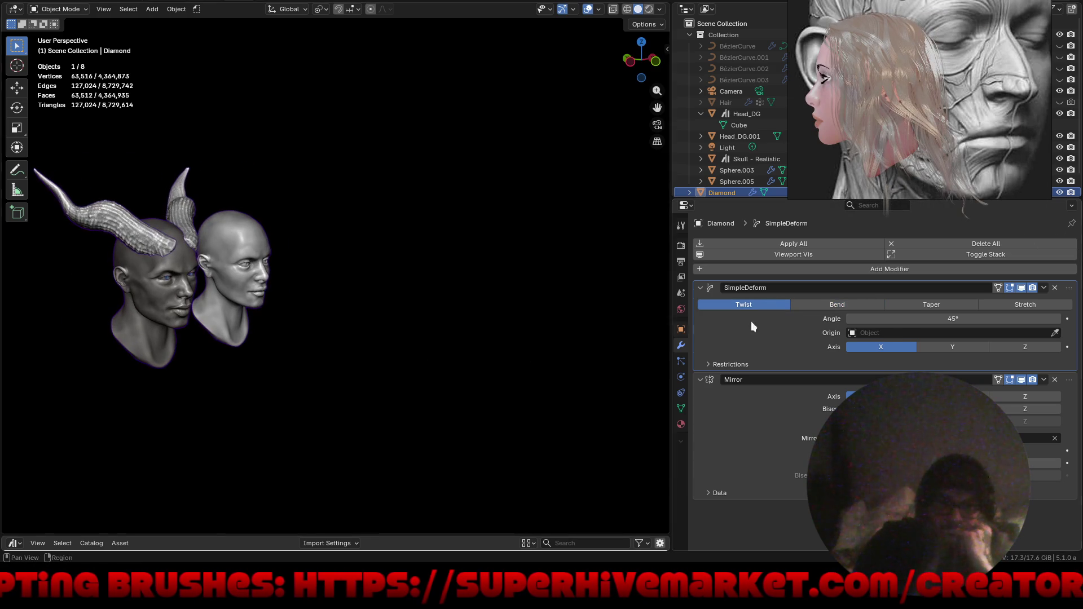
left_click(937, 347)
left_click_drag(919, 318, 981, 325)
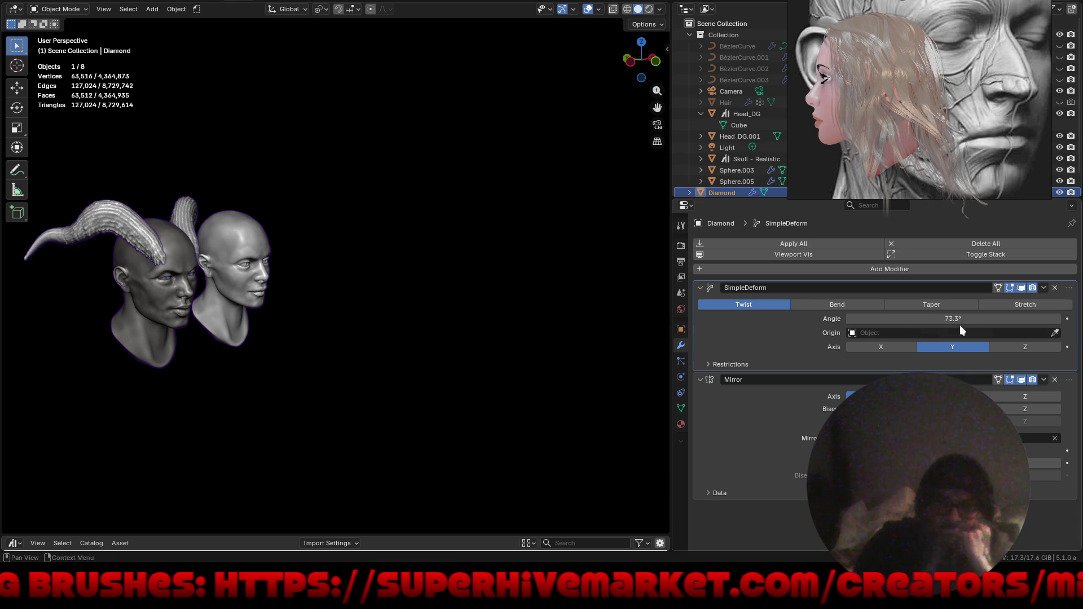
left_click(907, 319)
type("100")
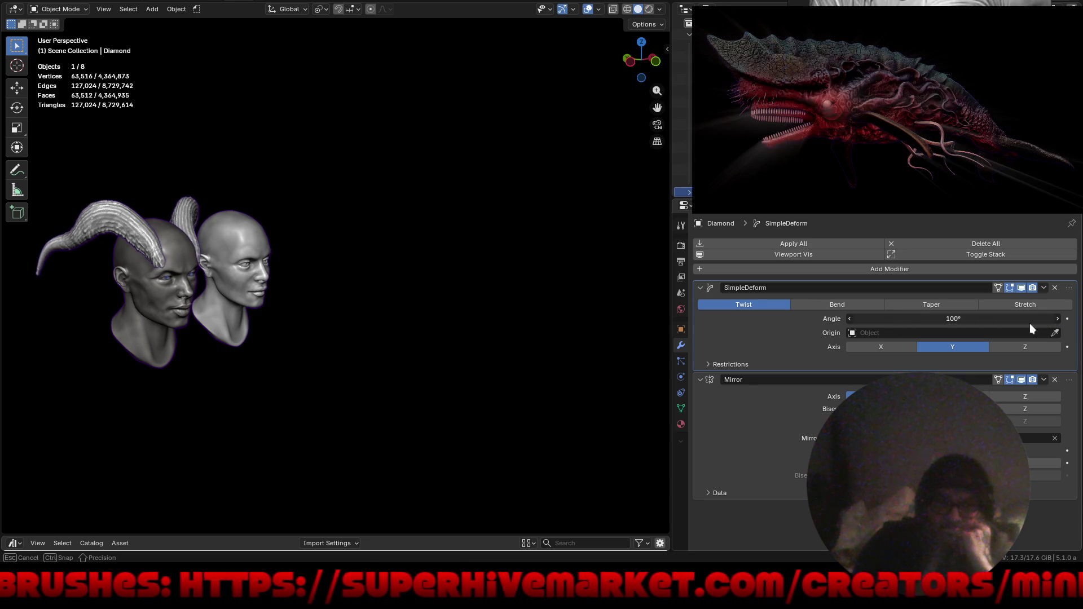
key("Return")
mouse_move(401, 335)
middle_mouse_down()
mouse_move(269, 334)
mouse_move(154, 255)
mouse_move(368, 320)
middle_mouse_up()
key("g")
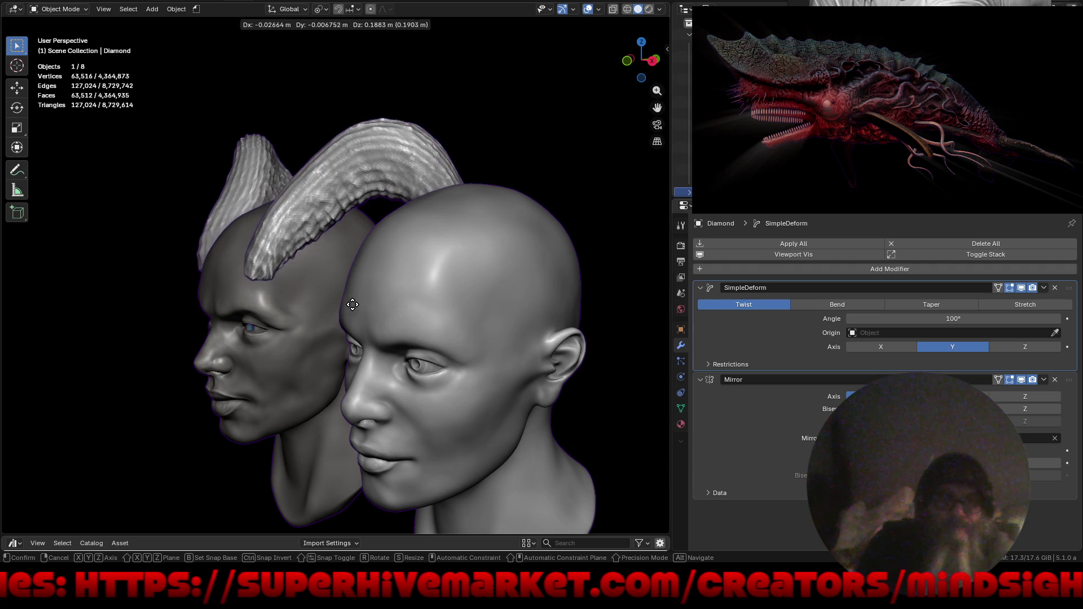
Move the horns, tilt them around the X axis, and scale them down.
left_click(339, 295)
mouse_move(336, 294)
middle_mouse_down()
mouse_move(403, 306)
mouse_move(389, 293)
middle_mouse_up()
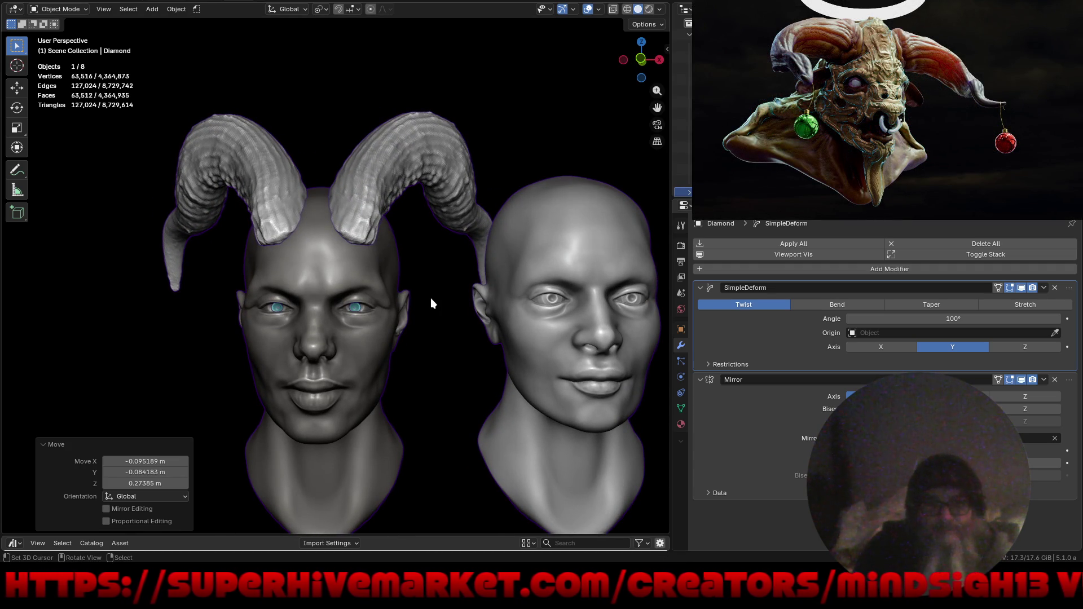
key("g")
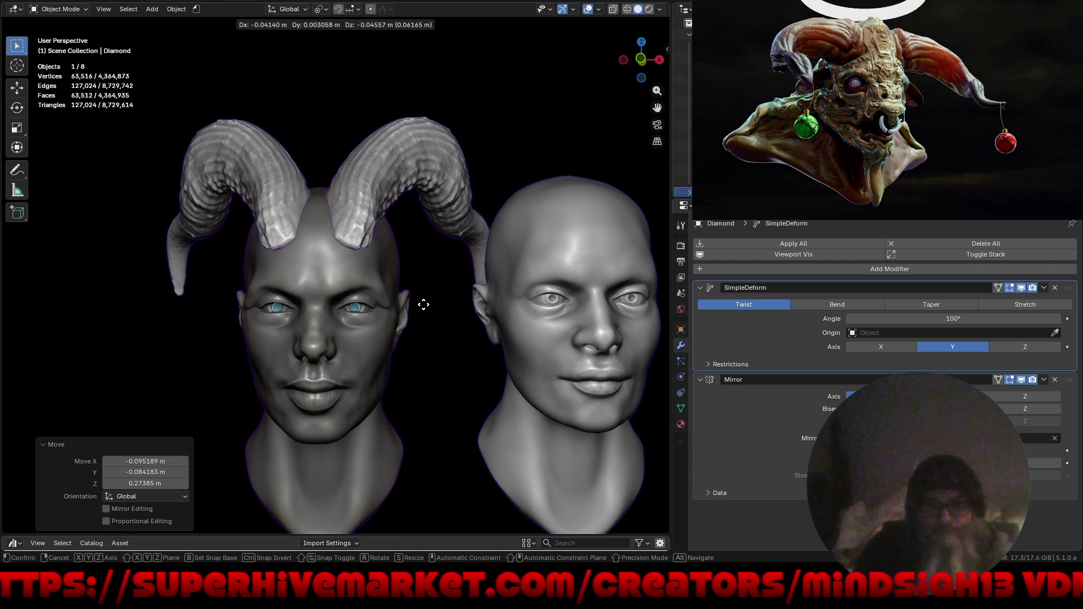
left_click(425, 303)
middle_click_drag(425, 302, 525, 294)
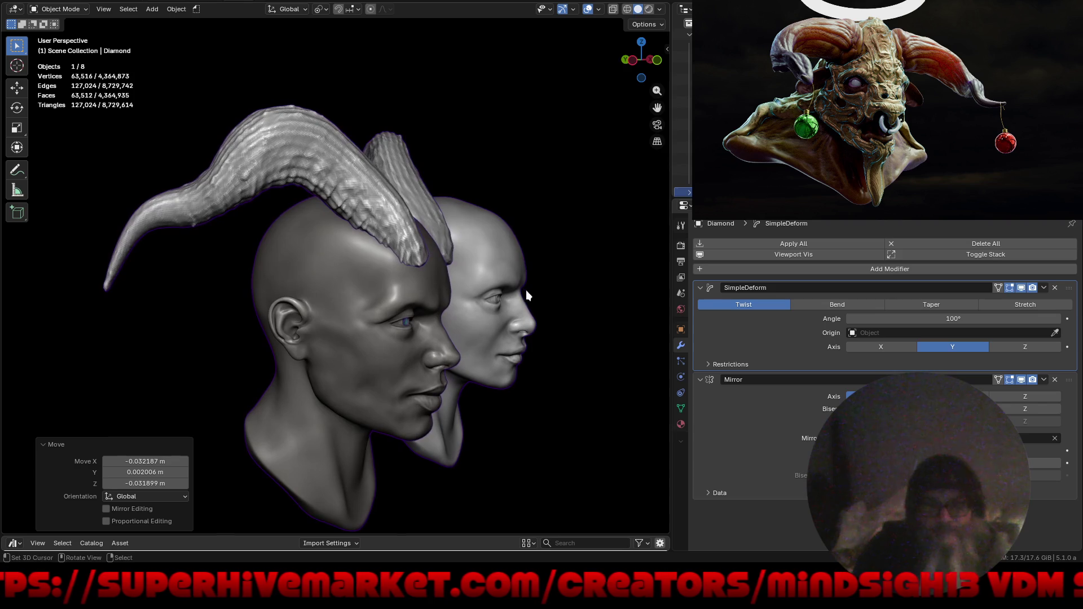
key("r")
key("x")
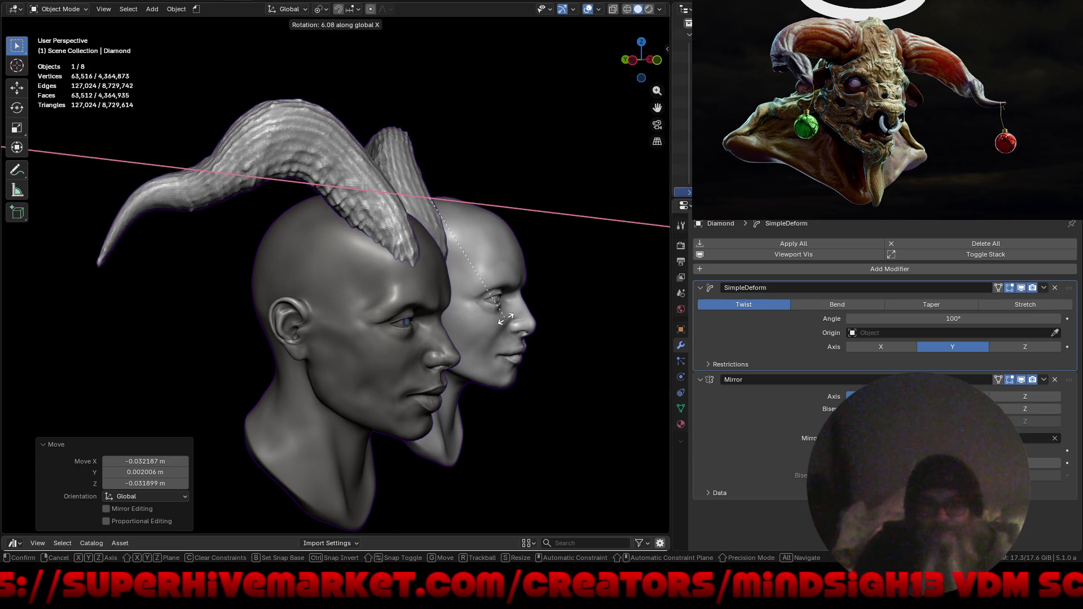
left_click(506, 322)
mouse_move(509, 322)
middle_mouse_down()
mouse_move(438, 319)
mouse_move(414, 283)
mouse_move(474, 308)
mouse_move(546, 313)
mouse_move(453, 324)
mouse_move(521, 345)
middle_mouse_up()
key("s")
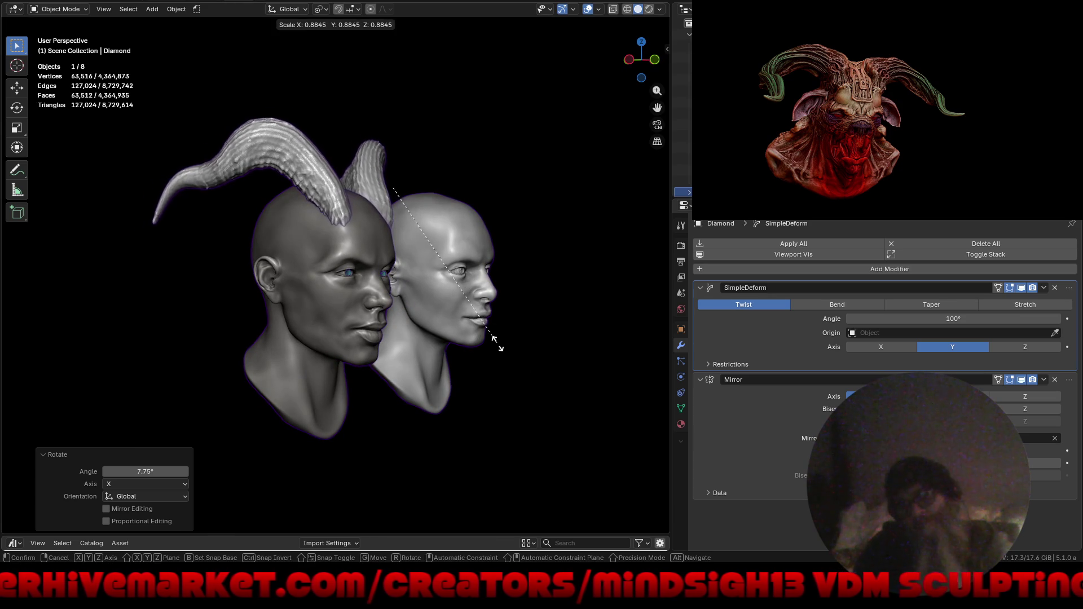
left_click(481, 330)
Reposition and rotate the horns again so they sit better on the bald head.
mouse_move(480, 330)
middle_mouse_down()
mouse_move(463, 361)
mouse_move(411, 330)
mouse_move(403, 309)
mouse_move(431, 370)
mouse_move(406, 243)
middle_mouse_up()
scroll(418, 242, "up", 2)
middle_click_drag(397, 278, 367, 291)
scroll(425, 279, "up", 2)
key("g")
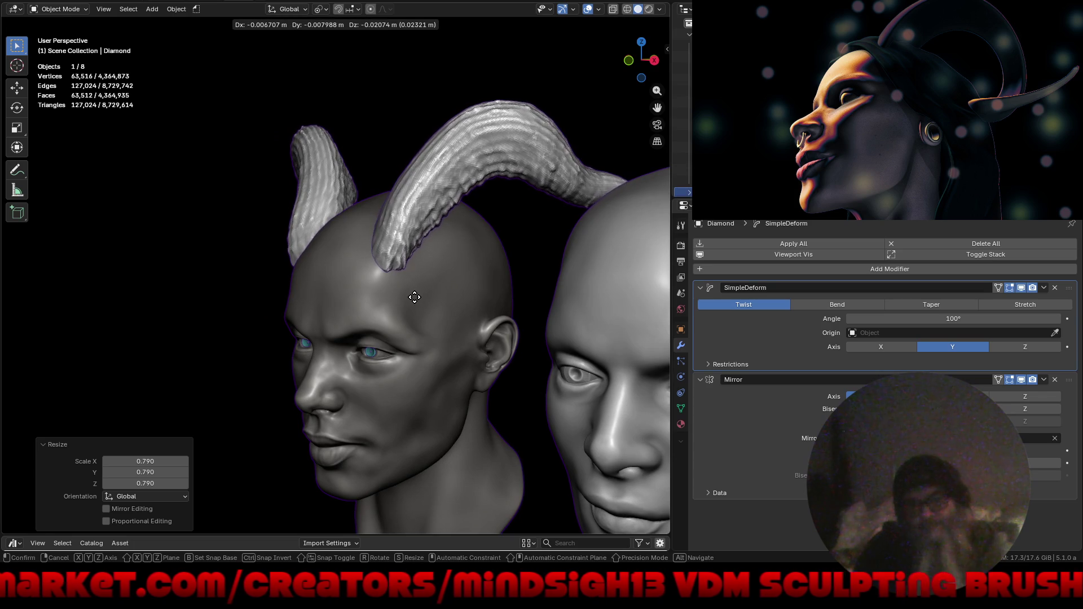
left_click(392, 332)
mouse_move(392, 333)
middle_mouse_down()
mouse_move(532, 319)
mouse_move(450, 327)
mouse_move(418, 352)
middle_mouse_up()
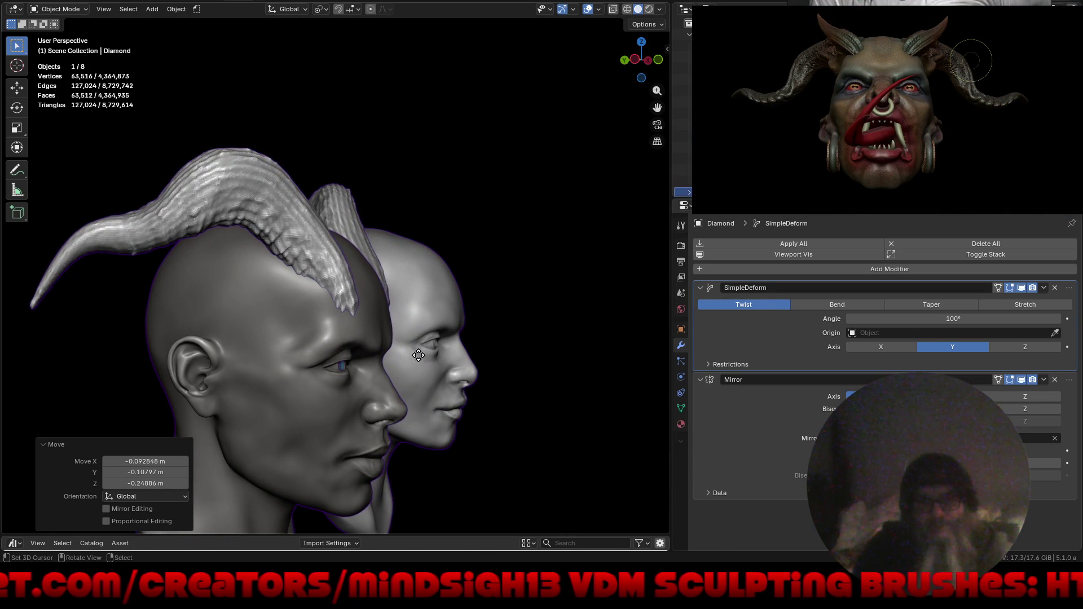
key("g")
key("r")
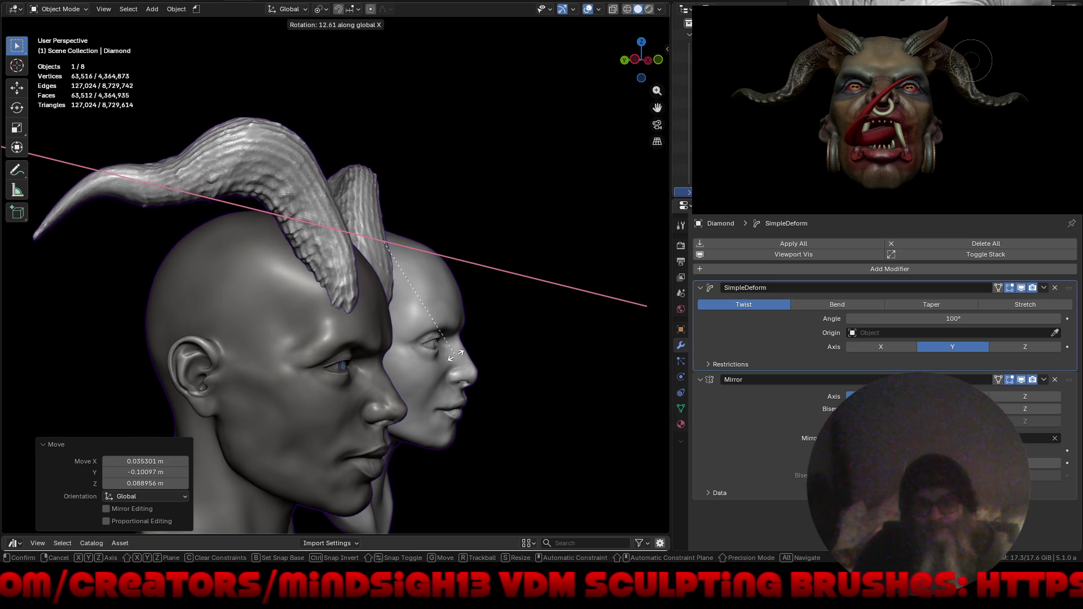
left_click(450, 370)
mouse_move(450, 370)
middle_mouse_down()
mouse_move(382, 370)
mouse_move(450, 388)
mouse_move(441, 391)
middle_mouse_up()
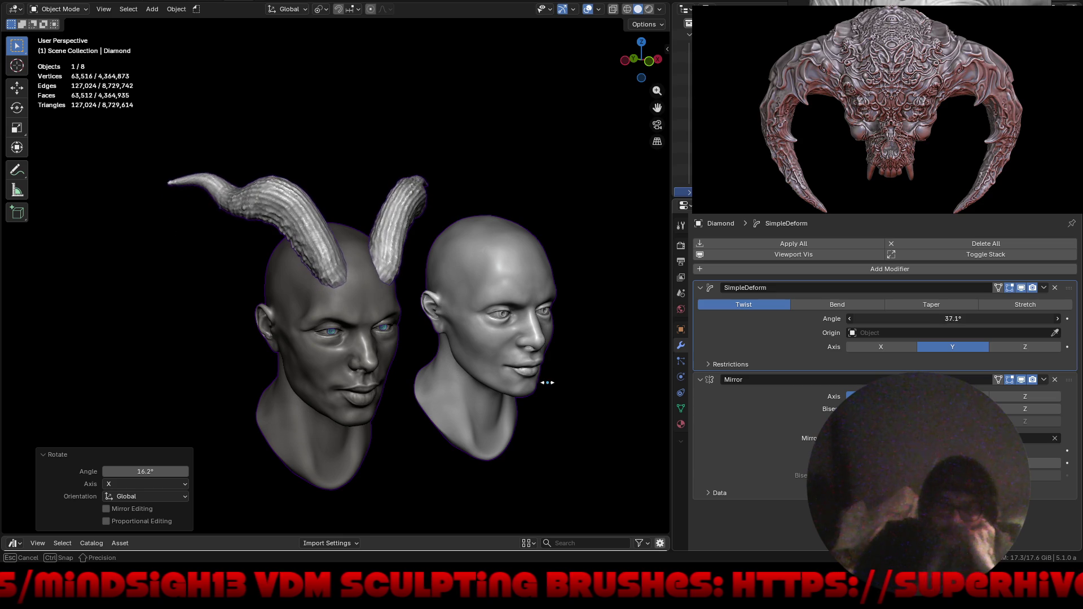
Try other SimpleDeform twist angles on the horns, including a negative one.
left_click_drag(611, 373, 874, 332)
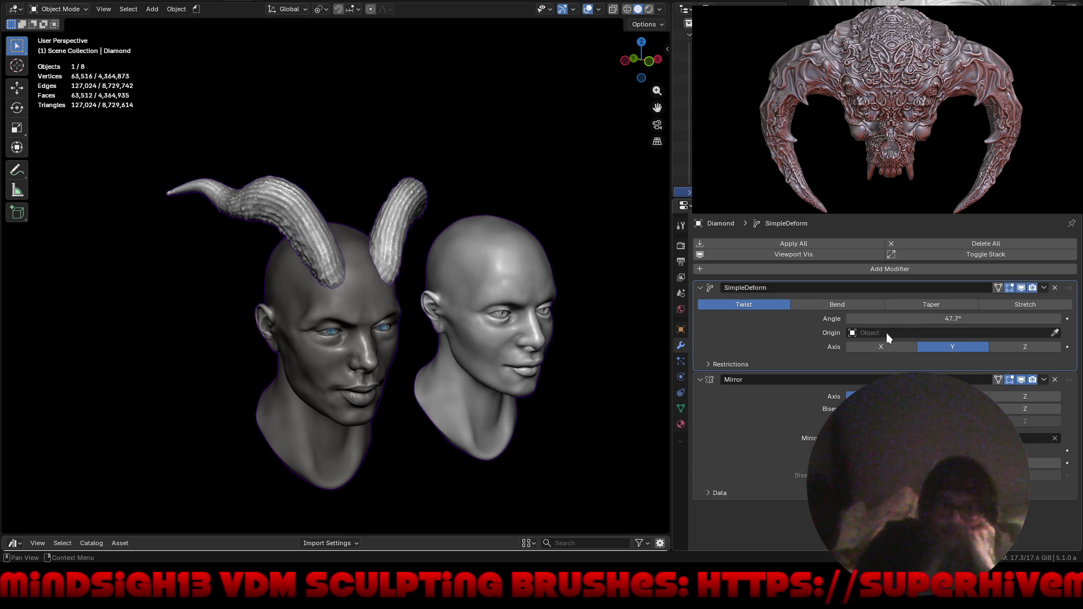
mouse_move(987, 318)
left_mouse_down()
mouse_move(230, 416)
mouse_move(4, 413)
left_mouse_up()
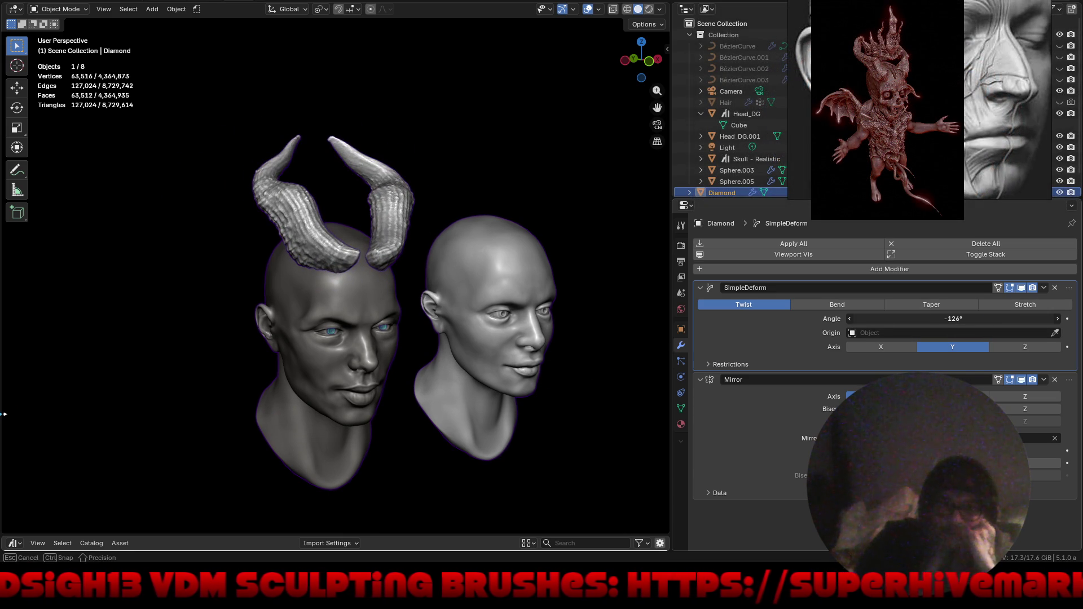
mouse_move(201, 395)
middle_mouse_down()
mouse_move(305, 399)
mouse_move(254, 368)
mouse_move(263, 382)
mouse_move(312, 364)
middle_mouse_up()
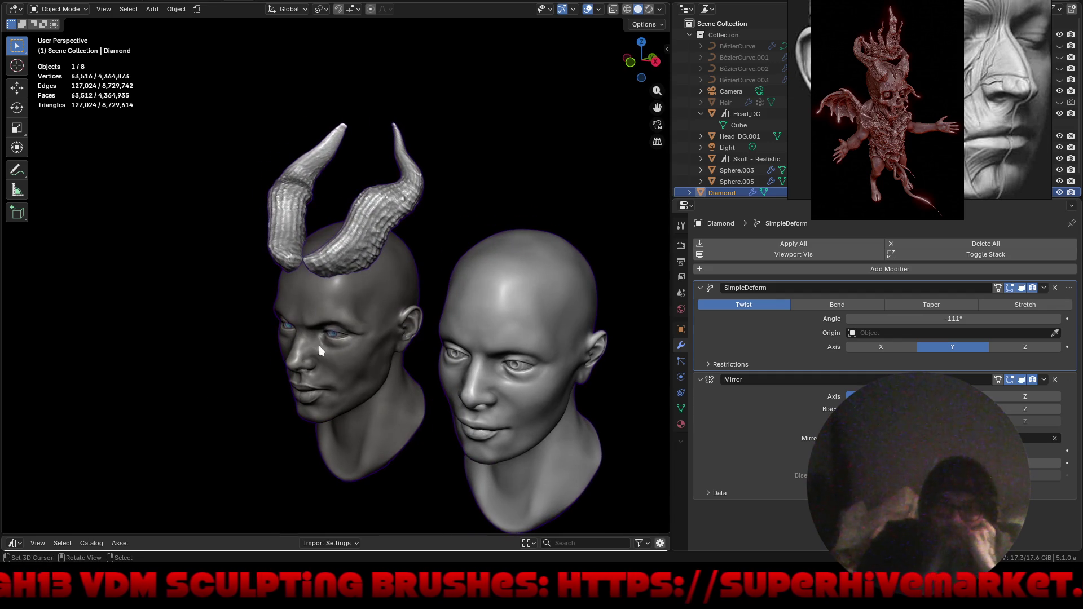
scroll(331, 314, "up", 3)
scroll(368, 241, "up", 2)
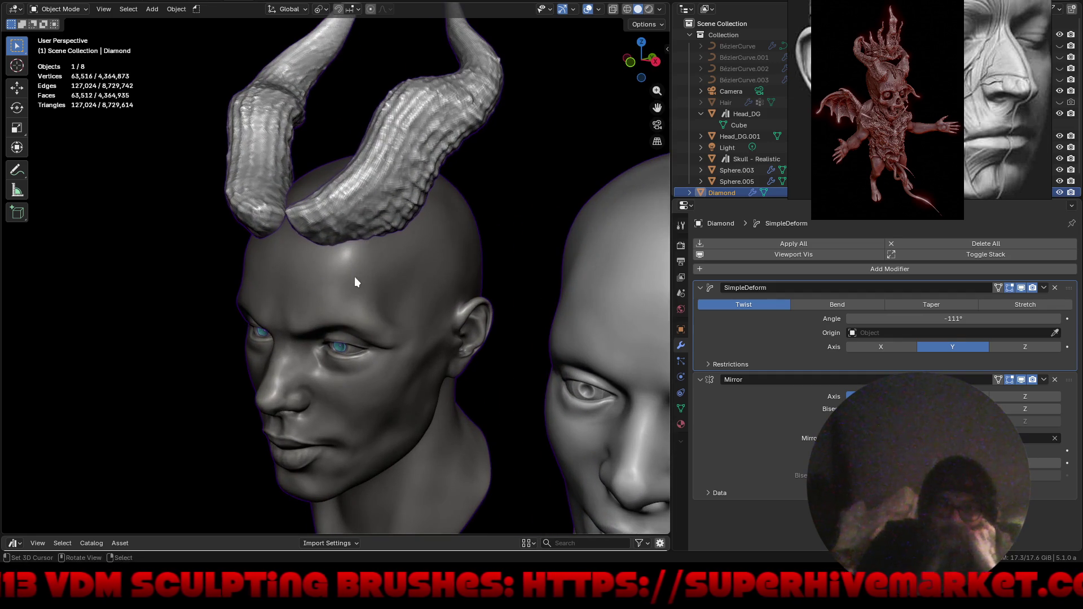
Move and rotate the horns by hand to seat them on the head, checking from several angles.
key("g")
left_click(397, 318)
mouse_move(397, 318)
middle_mouse_down()
mouse_move(395, 329)
mouse_move(524, 297)
middle_mouse_up()
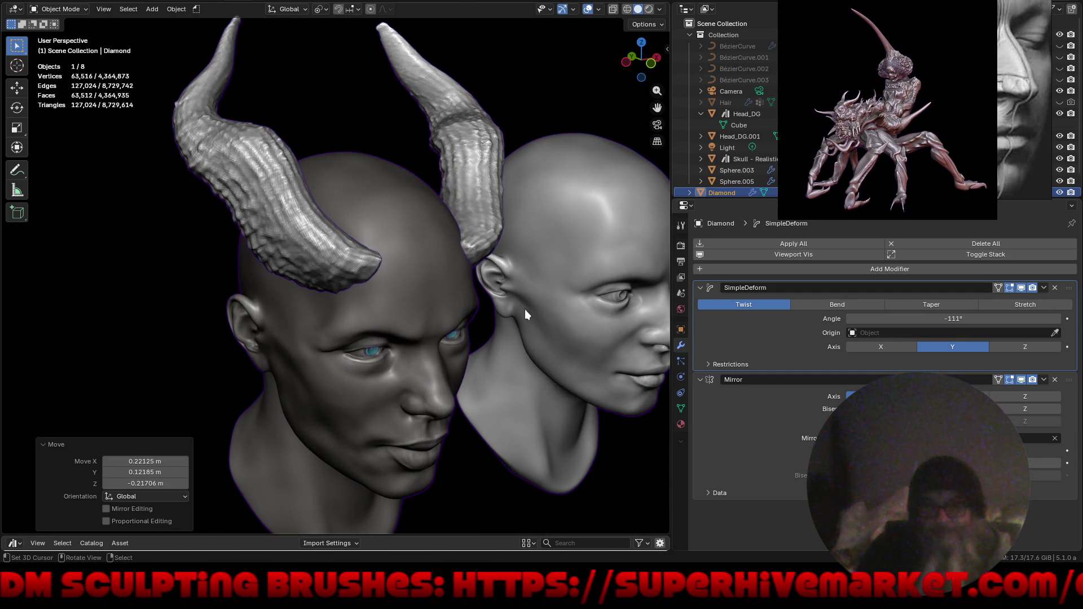
key("g")
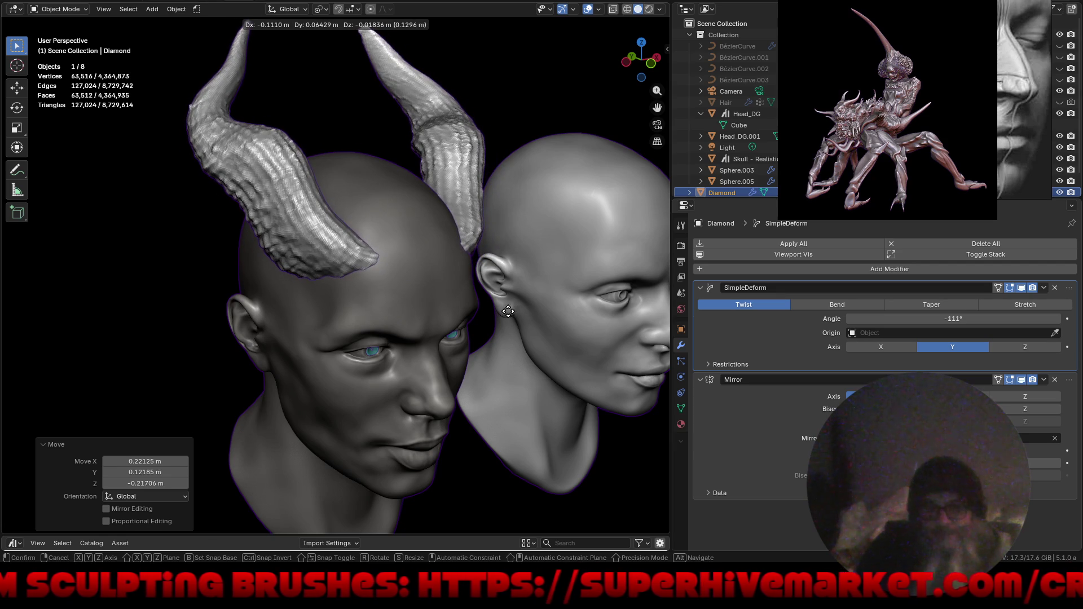
left_click(536, 329)
middle_click_drag(536, 329, 414, 323)
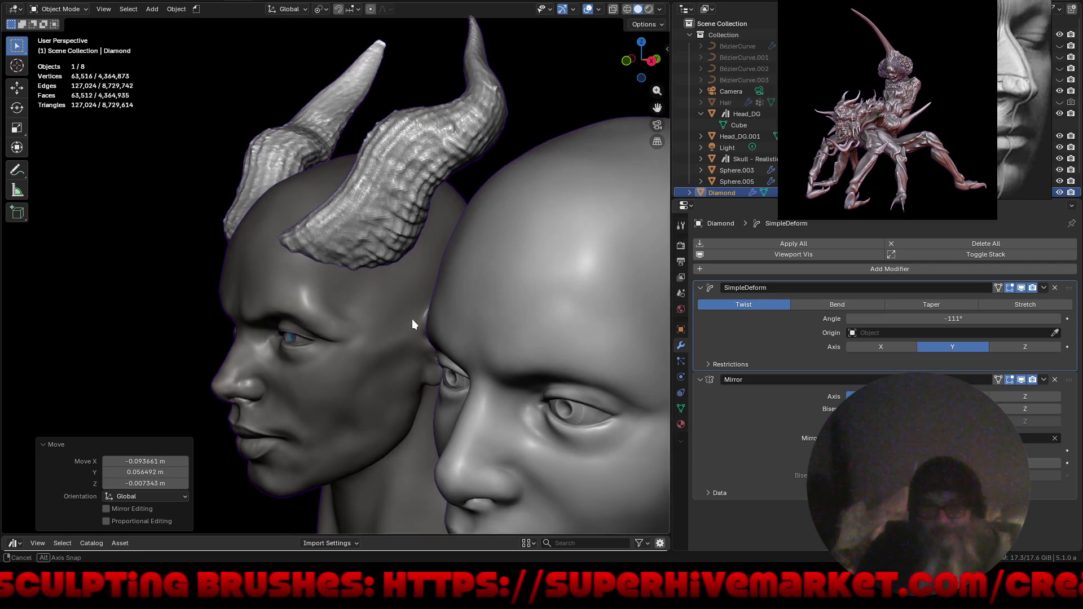
key("r")
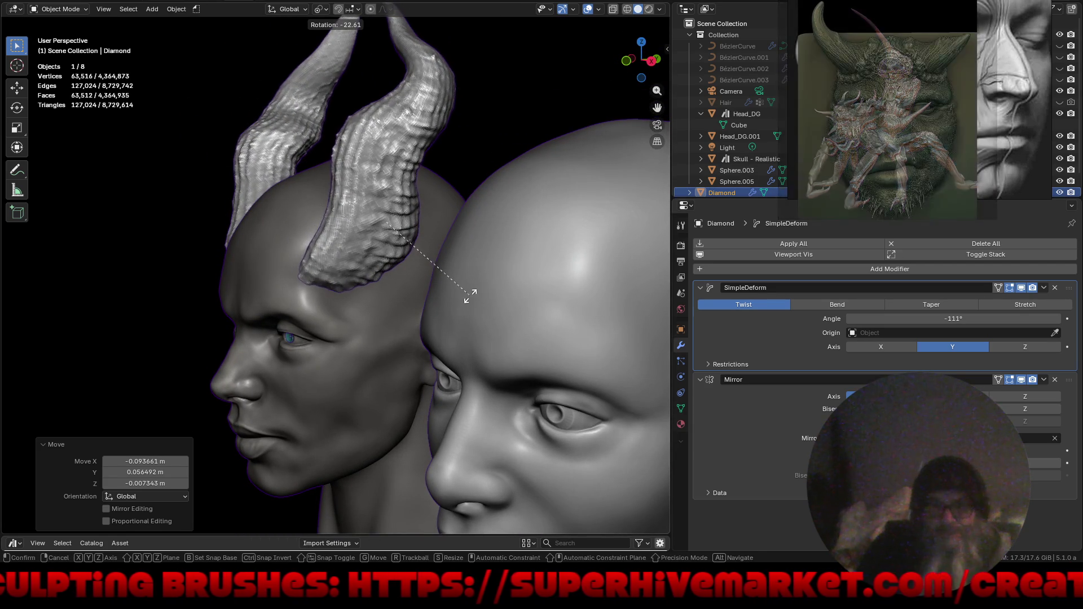
left_click(466, 307)
key("g")
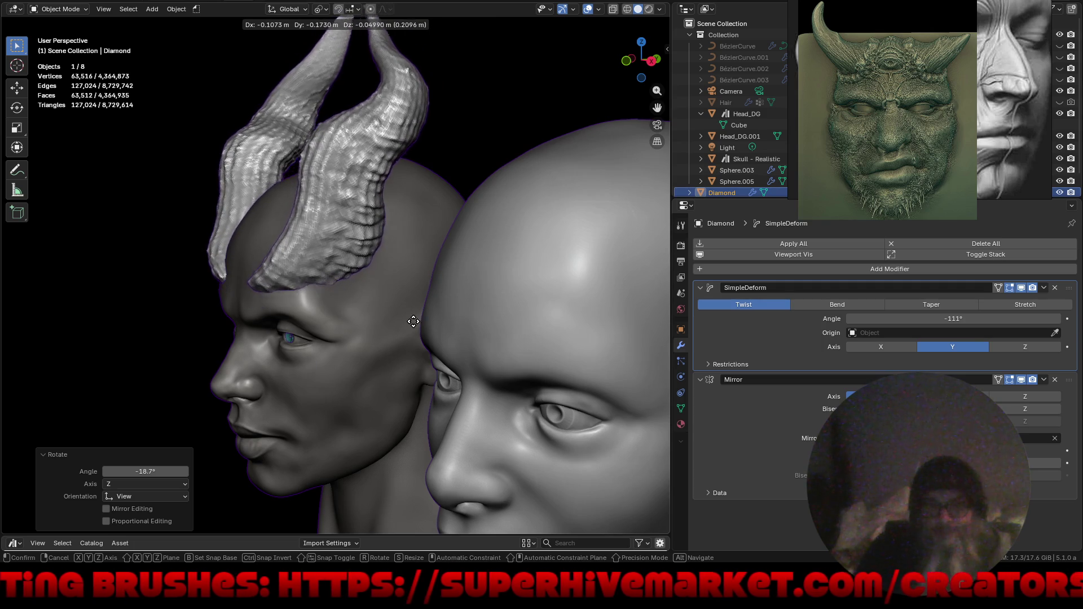
left_click(436, 359)
mouse_move(438, 362)
middle_mouse_down()
mouse_move(498, 299)
mouse_move(485, 285)
middle_mouse_up()
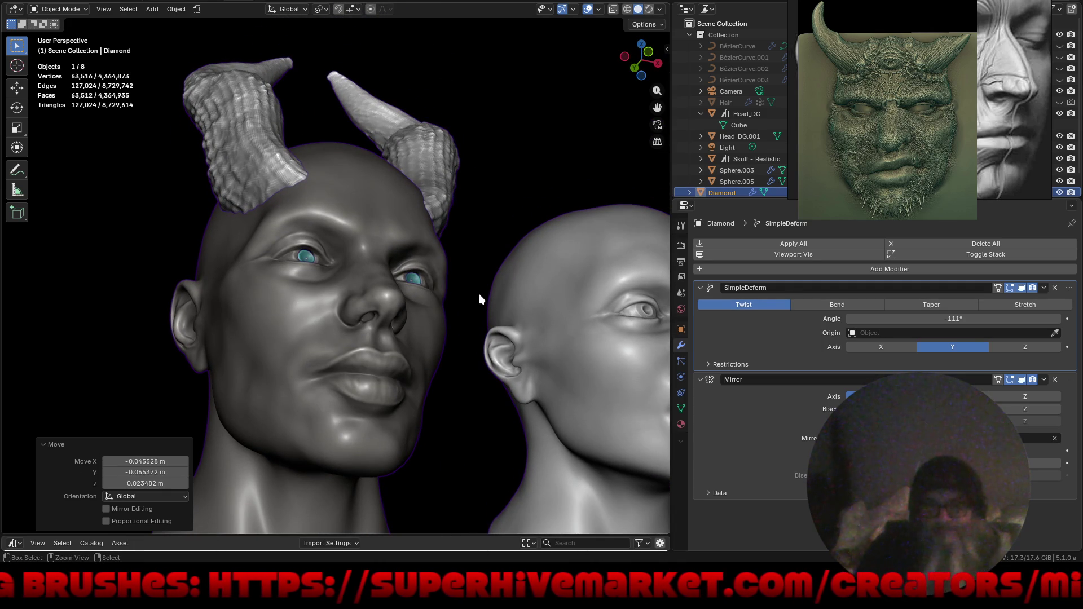
Undo back to the 100° twist and view both heads from a three-quarter angle.
key("ctrl+z")
key("ctrl+z")
key("ctrl+z")
key("ctrl+z")
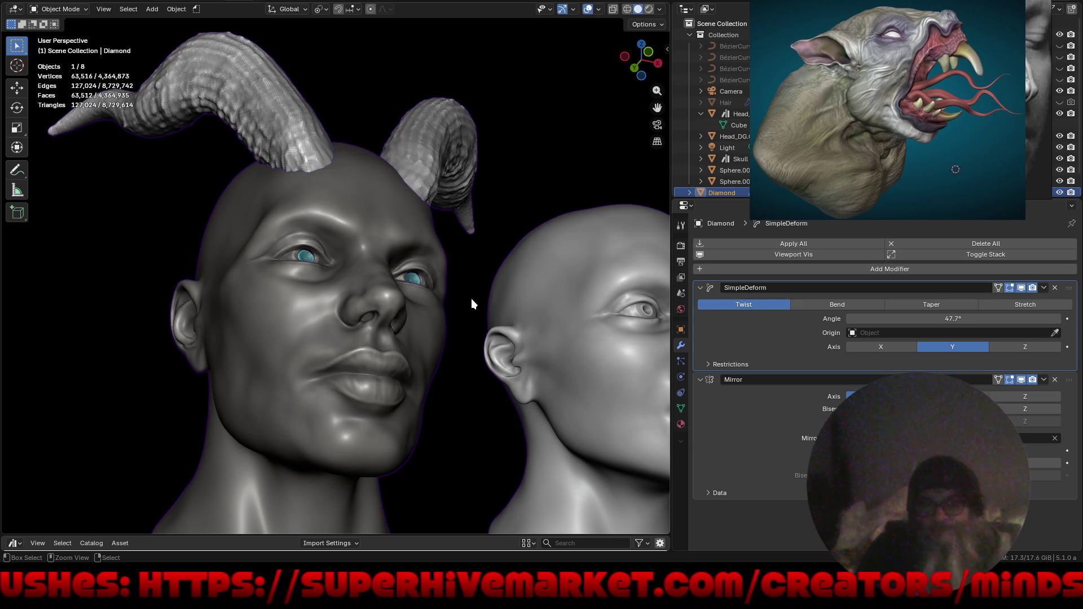
key("ctrl+z")
scroll(408, 290, "down", 5)
mouse_move(419, 369)
middle_mouse_down()
mouse_move(507, 348)
mouse_move(458, 337)
mouse_move(554, 370)
mouse_move(458, 328)
middle_mouse_up()
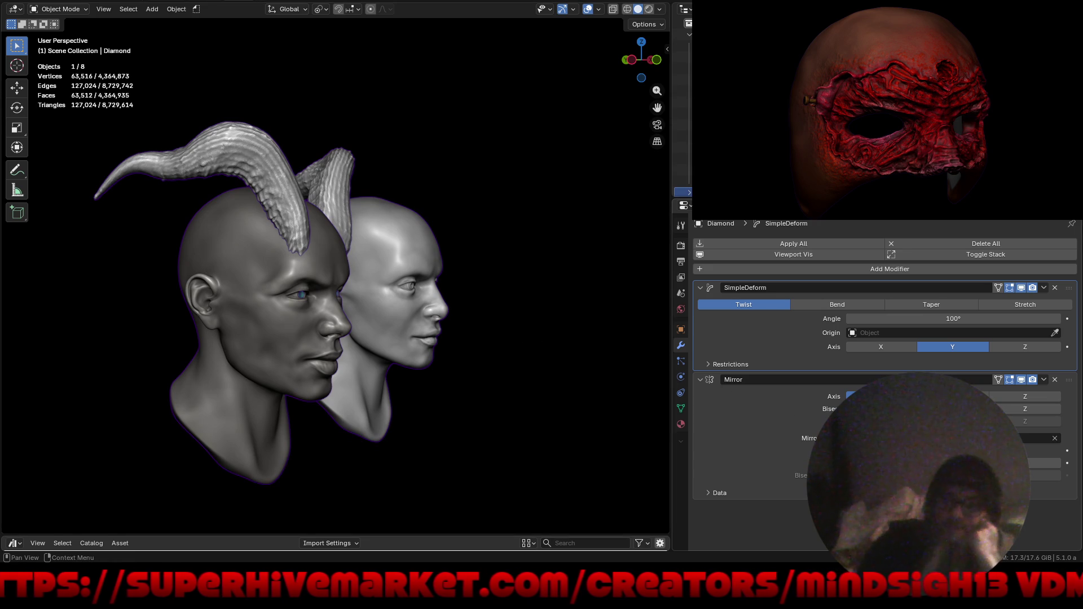
Try the Empty as deform origin, clear it, and switch the horns' SimpleDeform to Taper.
left_click(855, 332)
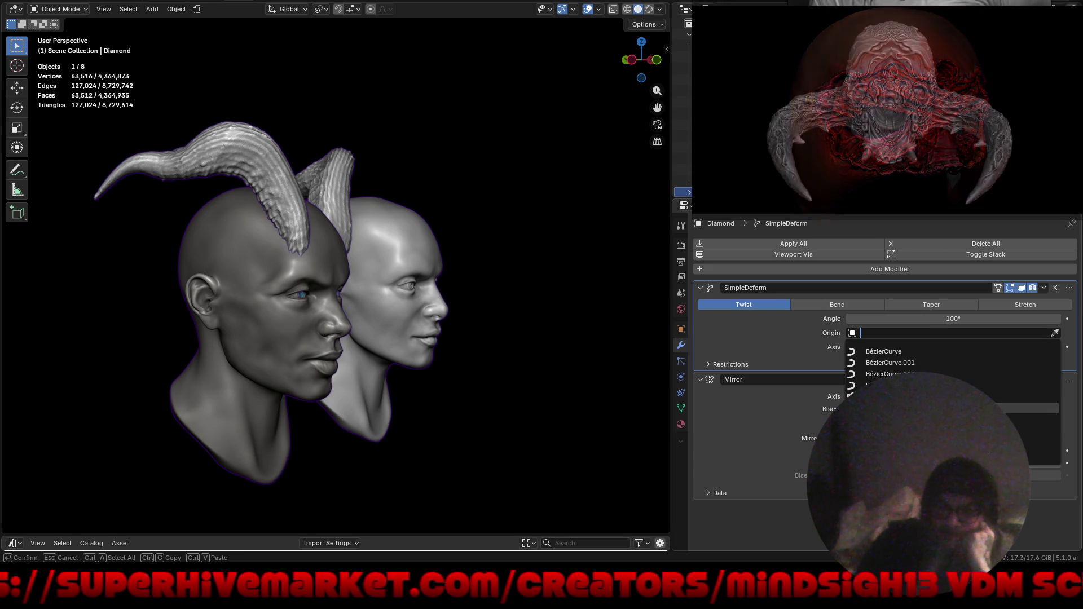
left_click(880, 386)
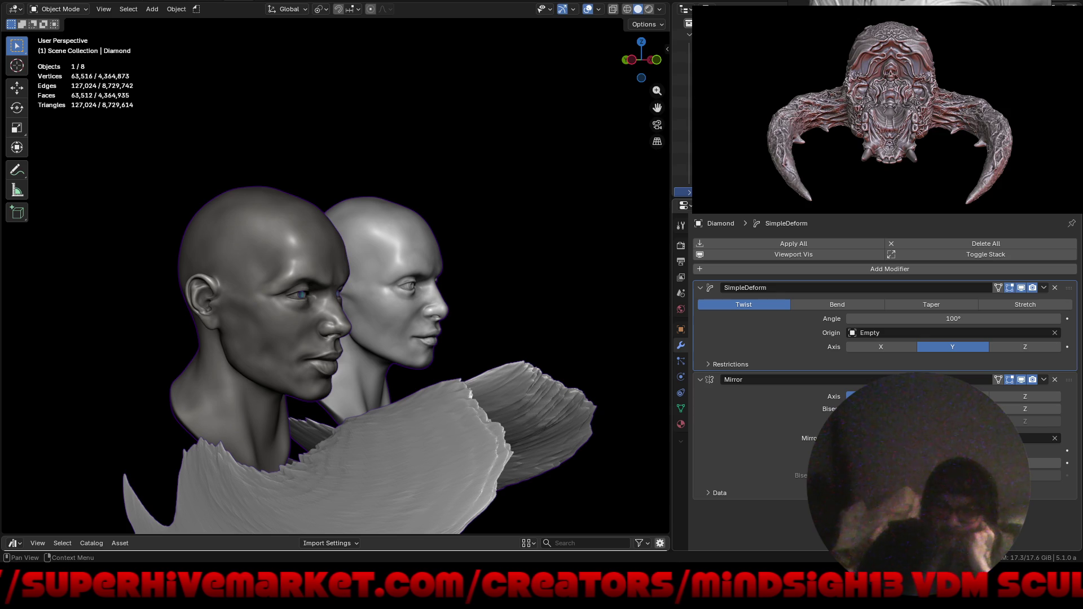
left_click(1053, 332)
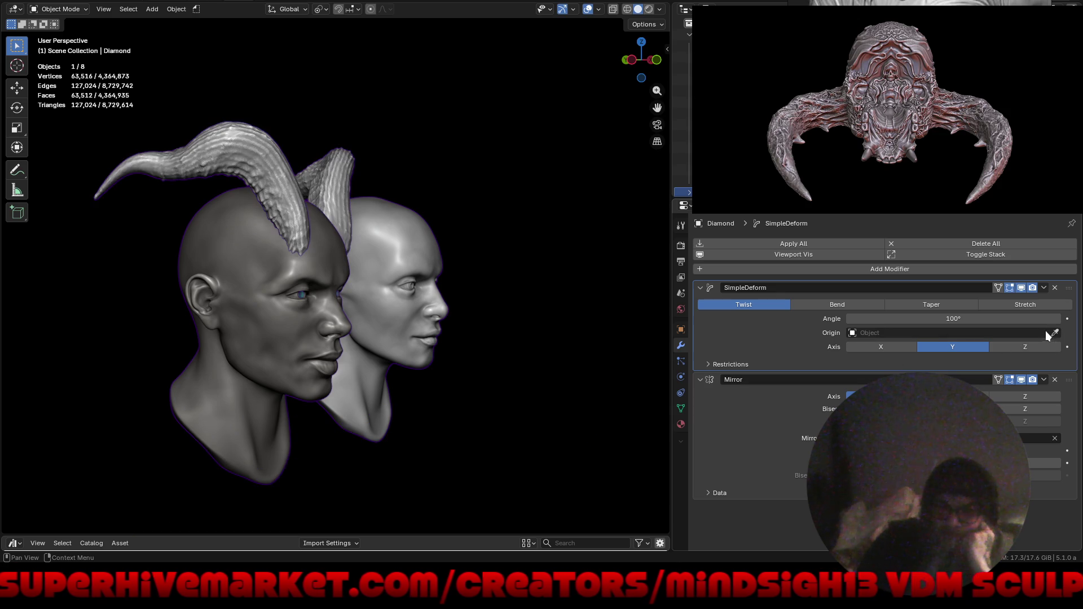
left_click(939, 305)
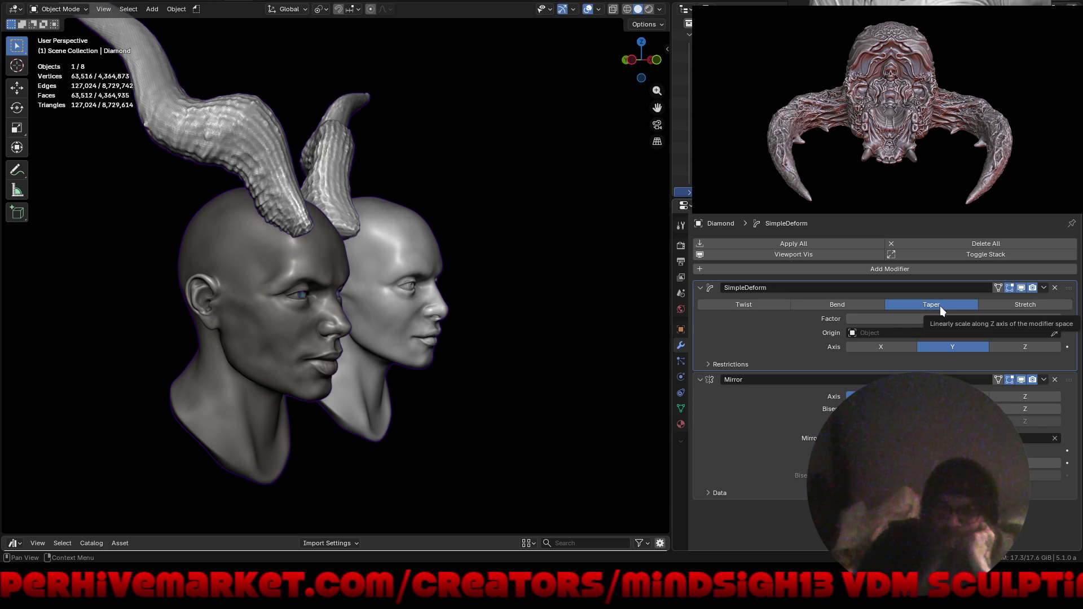
Set the taper factor to -0.321 using the Empty as origin, then clear the origin again.
left_click(920, 333)
left_click(888, 395)
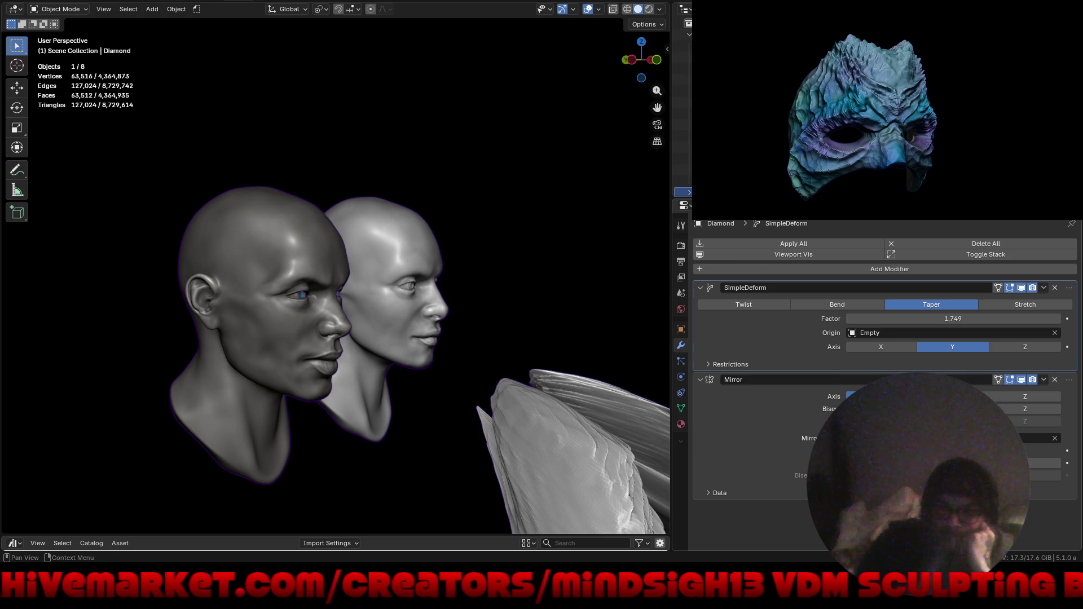
left_click_drag(957, 318, 906, 318)
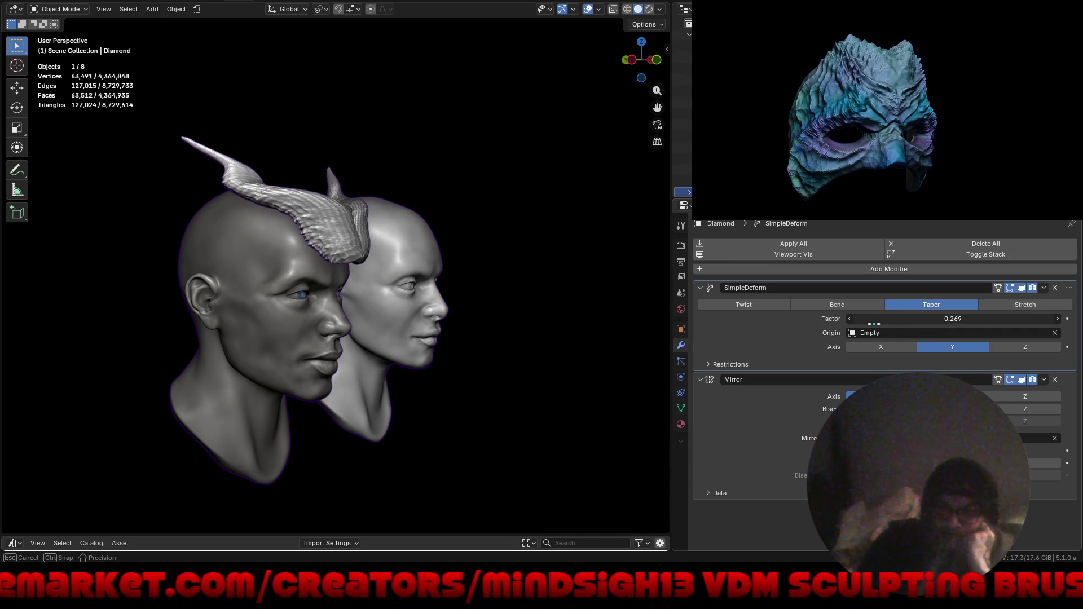
left_click_drag(869, 324, 859, 327)
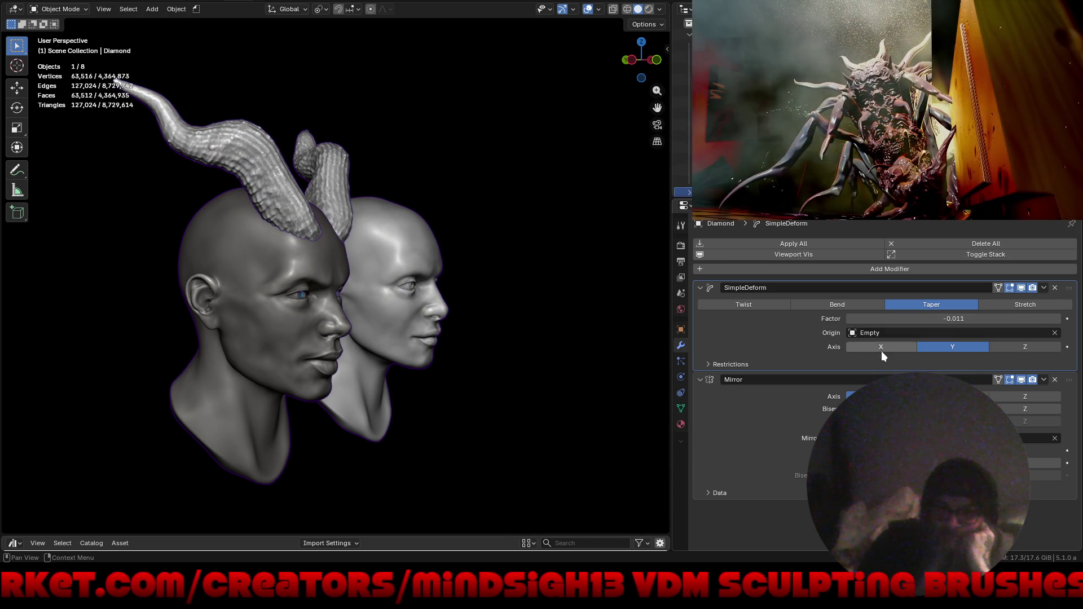
left_click_drag(939, 319, 924, 320)
middle_click_drag(573, 400, 613, 386)
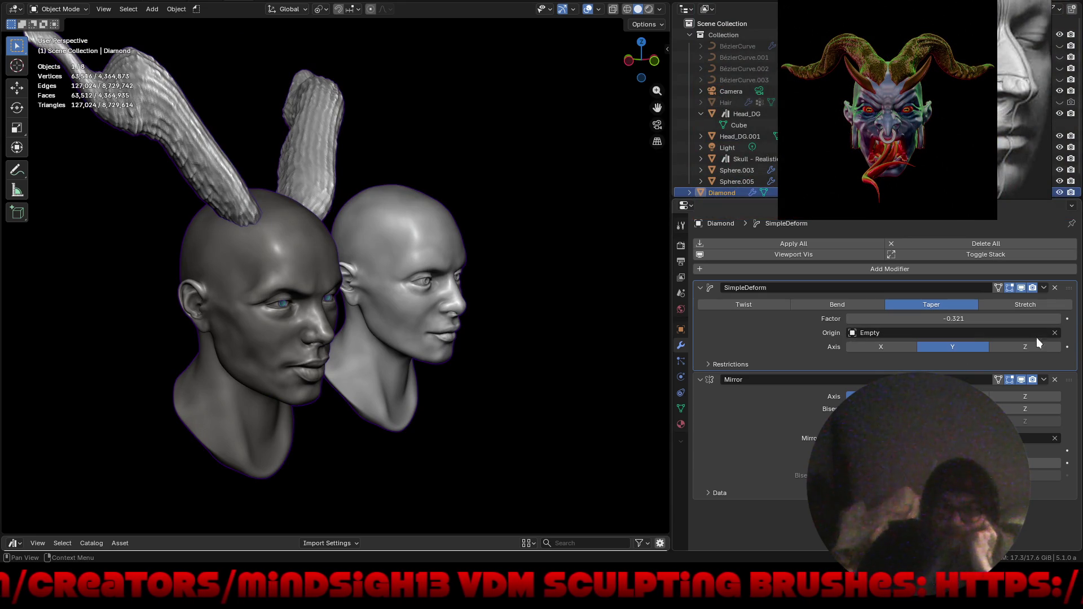
left_click(1055, 333)
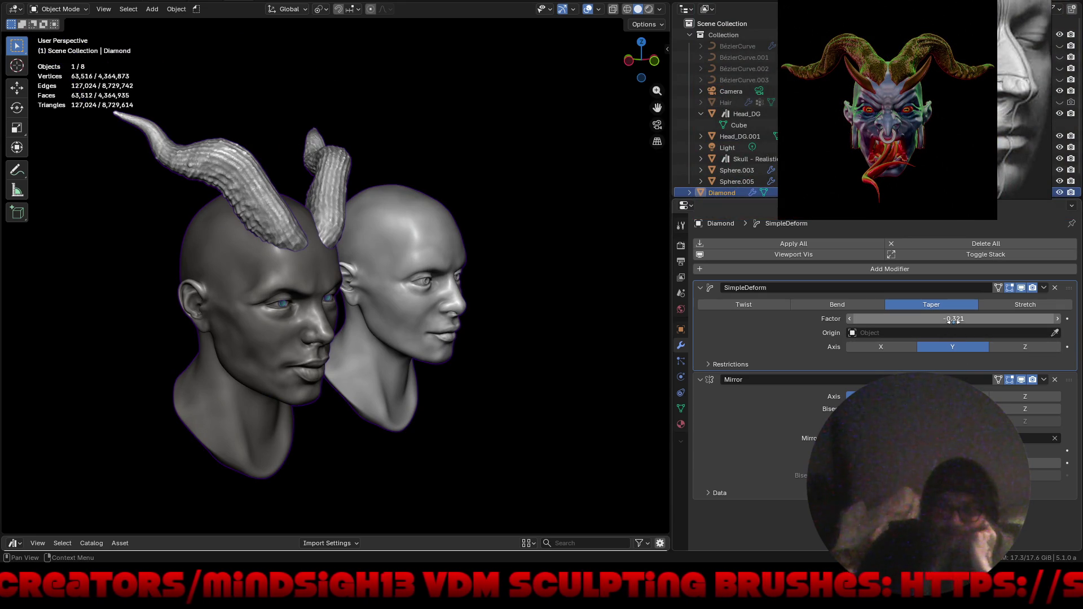
Try the taper on the Z and Y axes, then settle it along X at factor -0.721.
left_click(1009, 349)
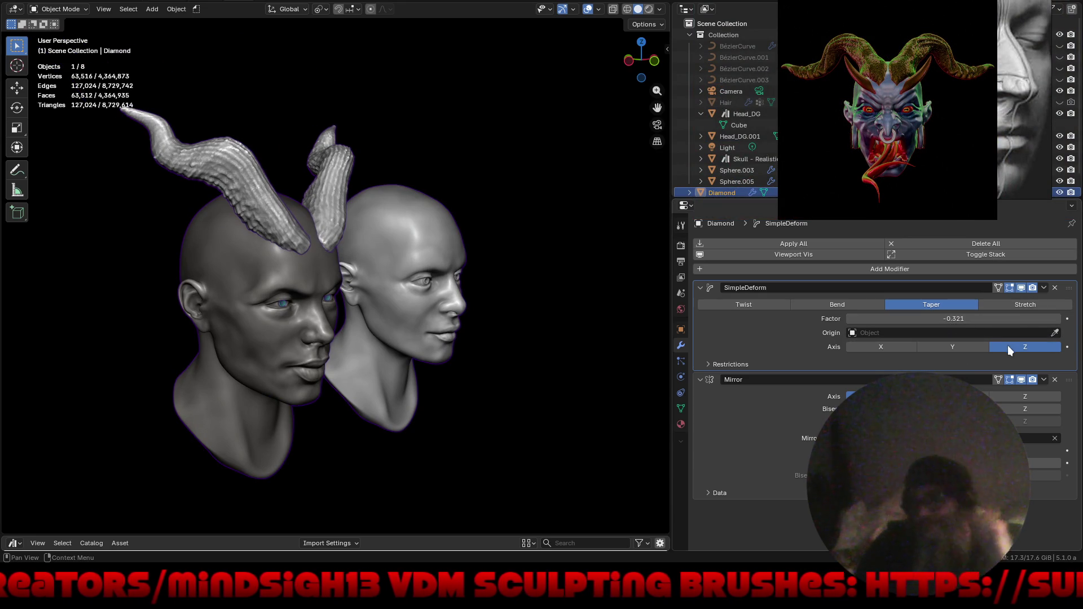
mouse_move(955, 319)
left_mouse_down()
mouse_move(1012, 326)
mouse_move(917, 334)
left_mouse_up()
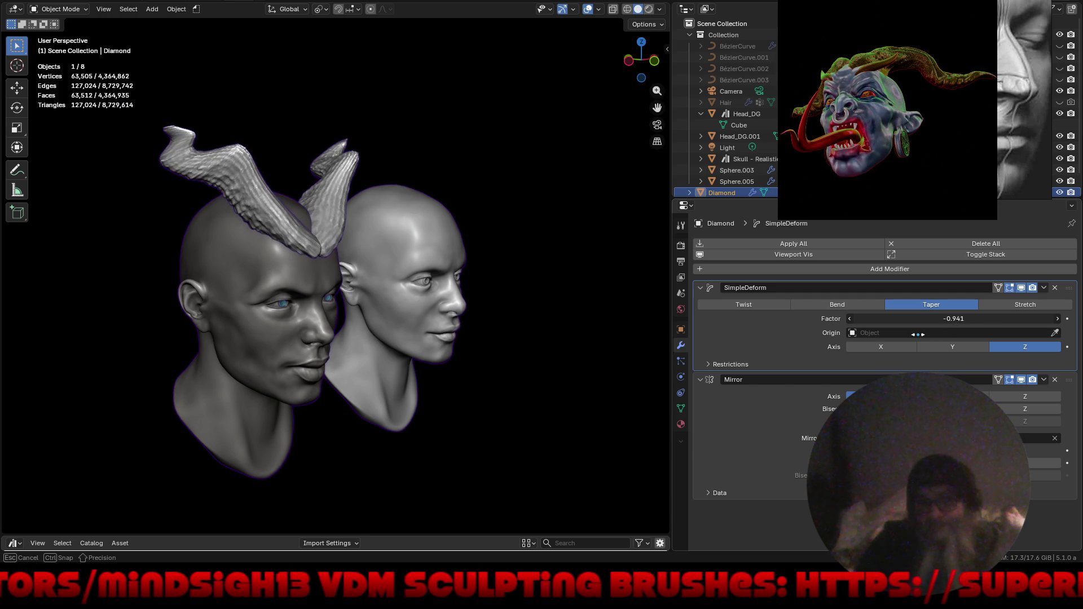
middle_click_drag(592, 377, 382, 374)
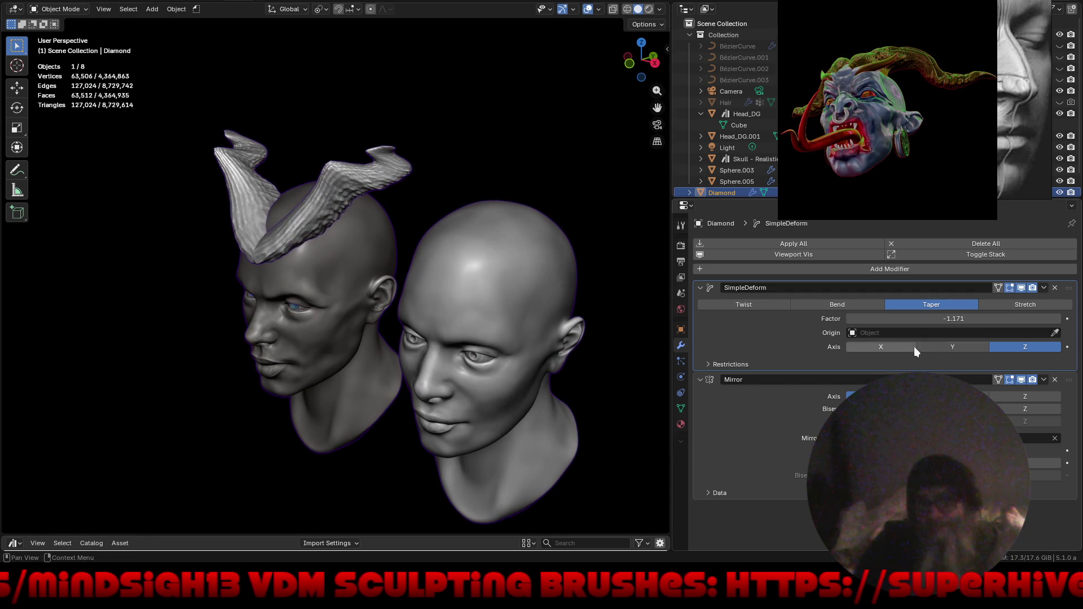
mouse_move(957, 319)
left_mouse_down()
mouse_move(1077, 336)
mouse_move(1064, 338)
left_mouse_up()
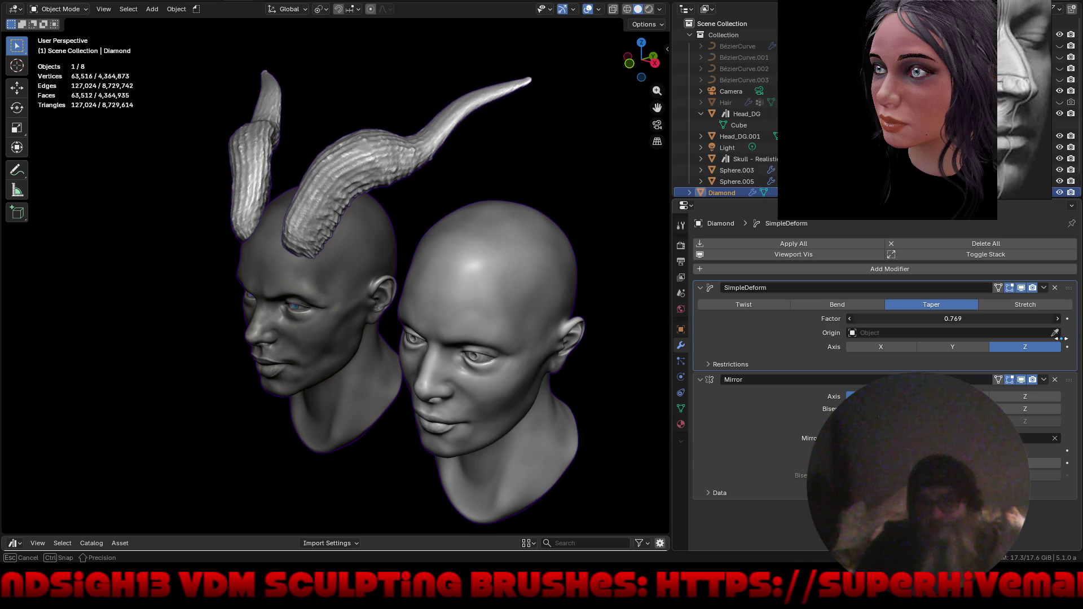
middle_click_drag(519, 366, 704, 323)
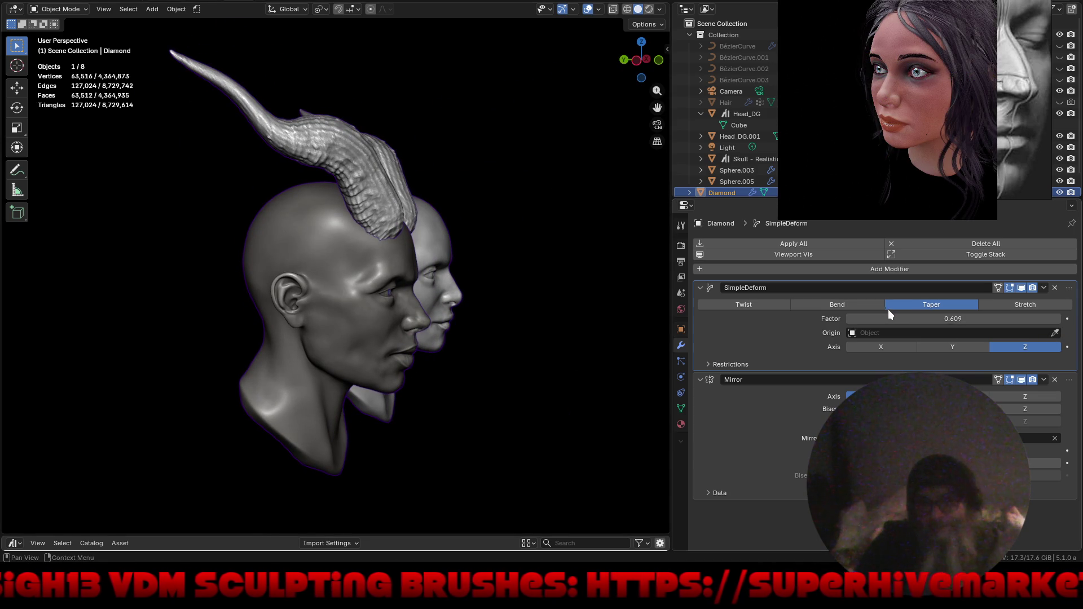
left_click(951, 347)
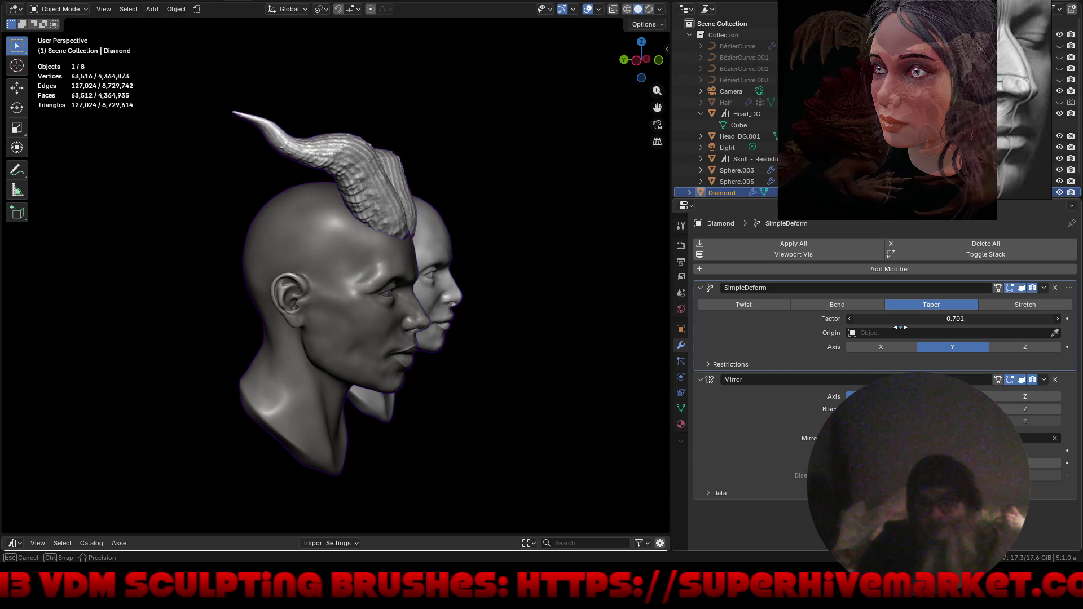
left_click_drag(877, 328, 864, 326)
mouse_move(542, 356)
middle_mouse_down()
mouse_move(379, 354)
mouse_move(544, 367)
mouse_move(629, 343)
mouse_move(506, 327)
mouse_move(636, 307)
mouse_move(758, 346)
mouse_move(743, 325)
mouse_move(456, 329)
mouse_move(422, 254)
middle_mouse_up()
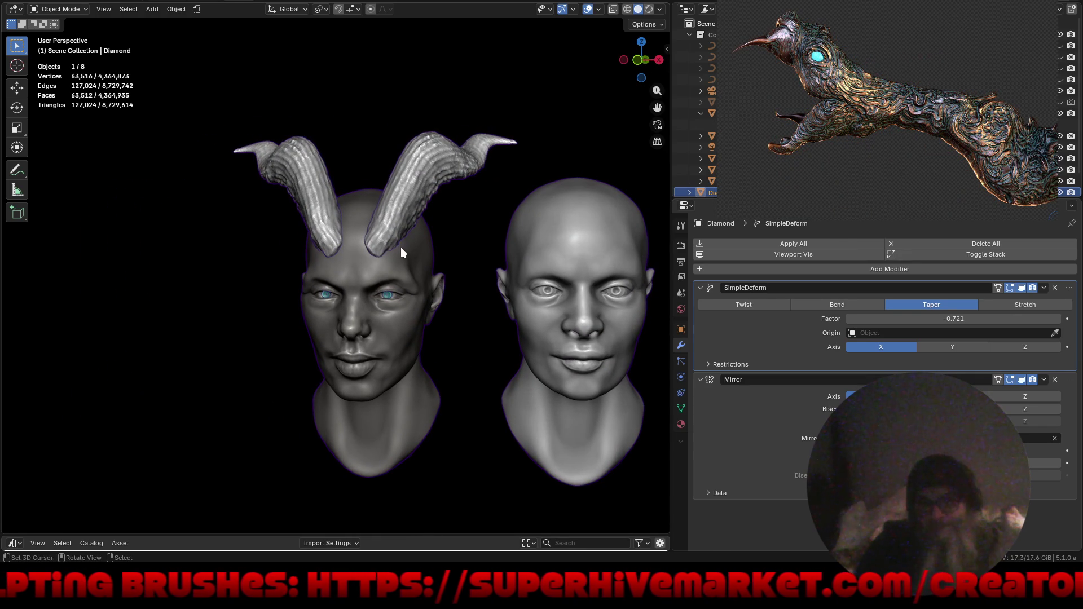
Move the horns lower and further out, then shift them about 0.055 m along Y.
key("g")
left_click(404, 285)
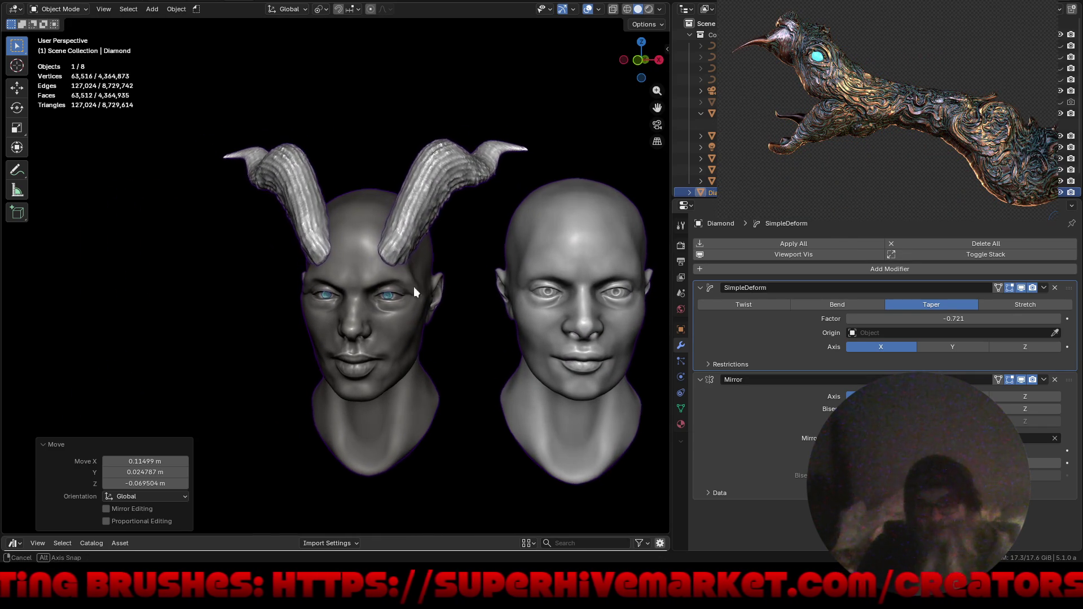
middle_click_drag(404, 284, 460, 263)
scroll(460, 262, "up", 1)
scroll(471, 233, "up", 3)
scroll(483, 208, "up", 2)
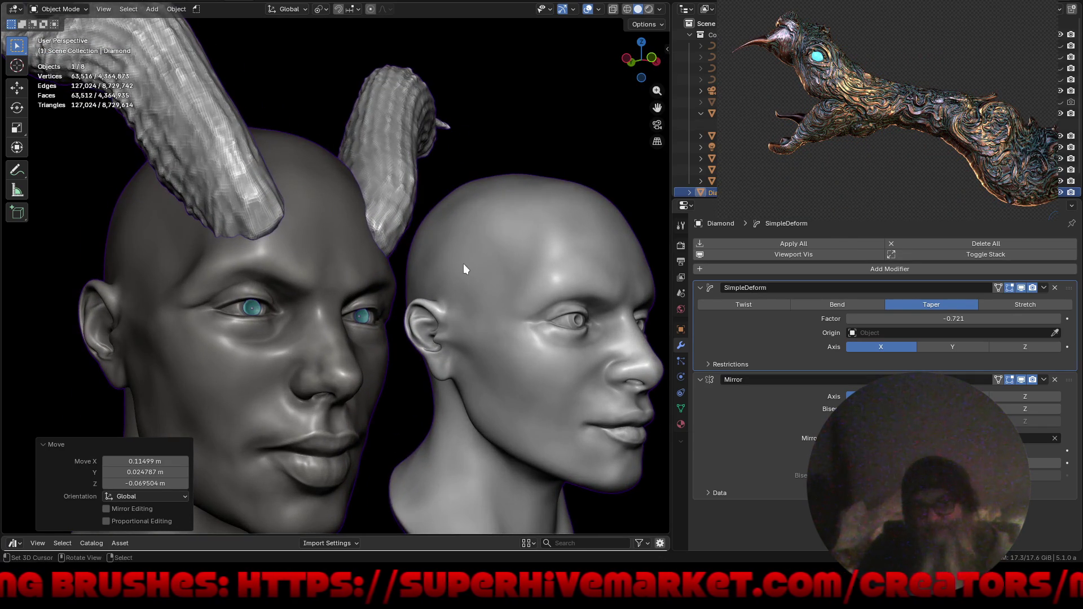
key("g")
key("y")
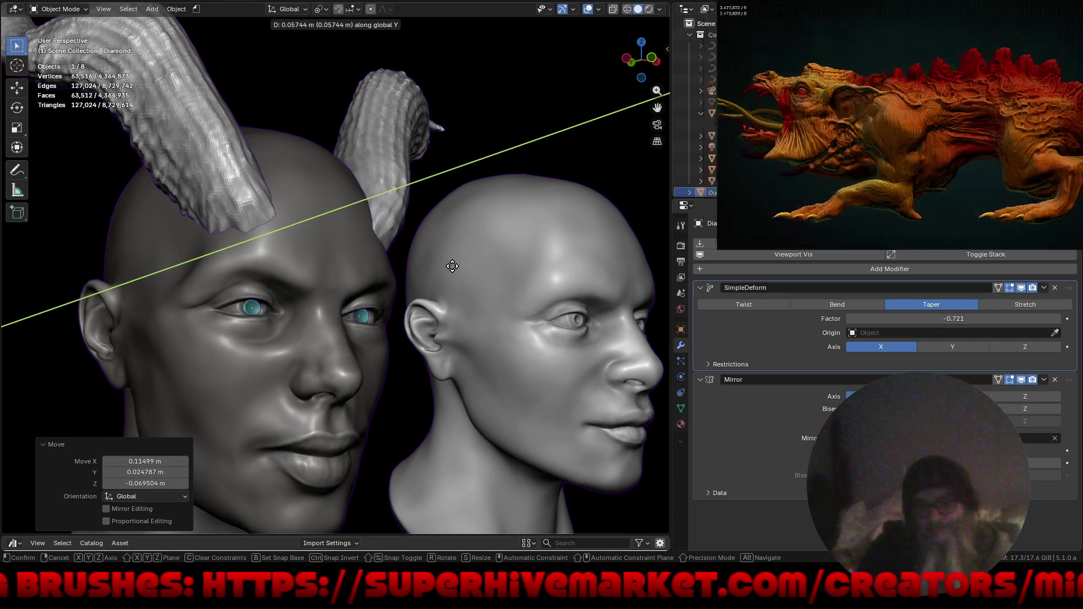
left_click(446, 277)
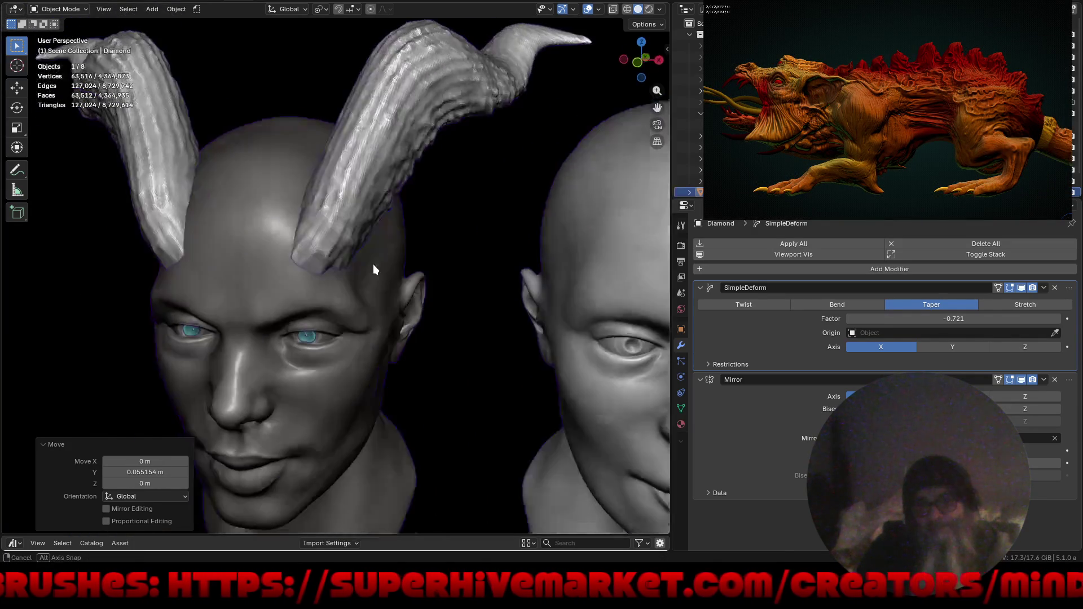
middle_click_drag(446, 250, 365, 226)
scroll(358, 321, "down", 4)
mouse_move(357, 321)
middle_mouse_down()
mouse_move(538, 317)
mouse_move(563, 333)
mouse_move(534, 341)
mouse_move(576, 337)
mouse_move(499, 328)
middle_mouse_up()
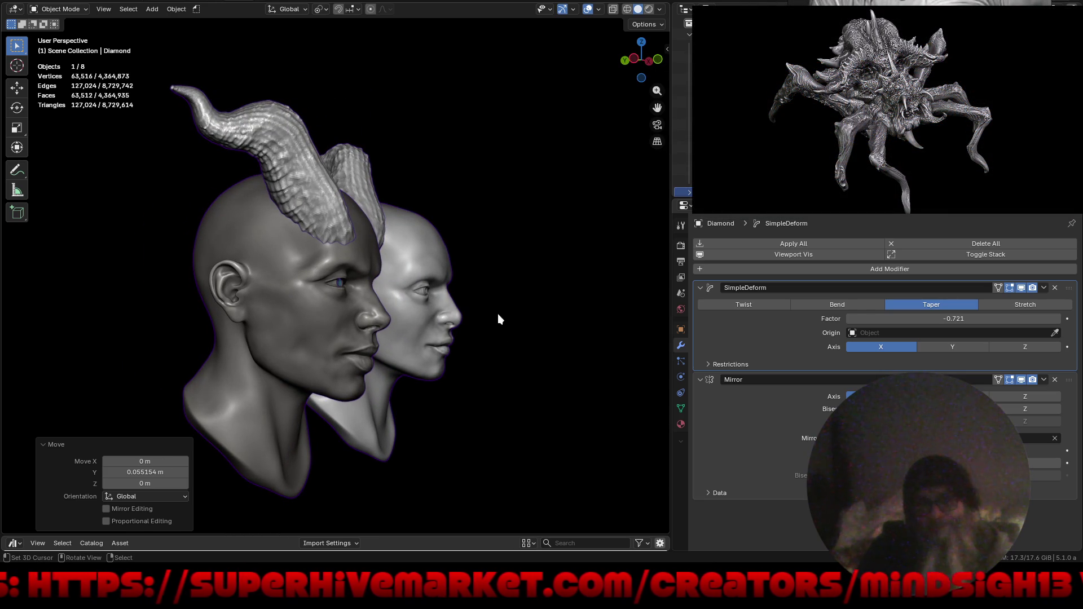
Switch SimpleDeform to Stretch, try the Z axis, then stretch along Y at factor 0.539.
left_click(1004, 303)
left_click(1008, 345)
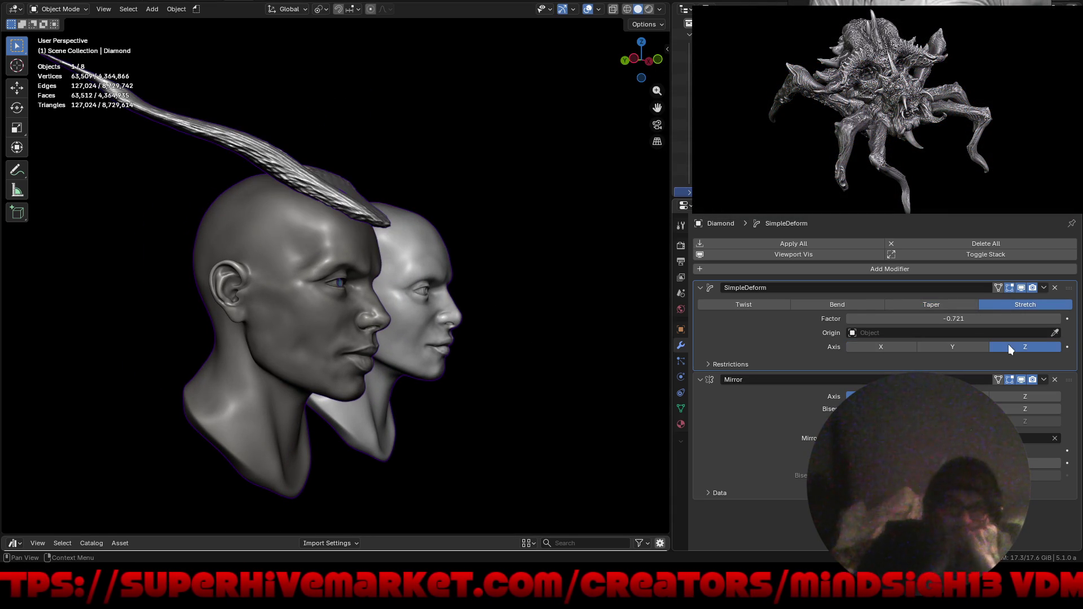
left_click_drag(990, 318, 1017, 323)
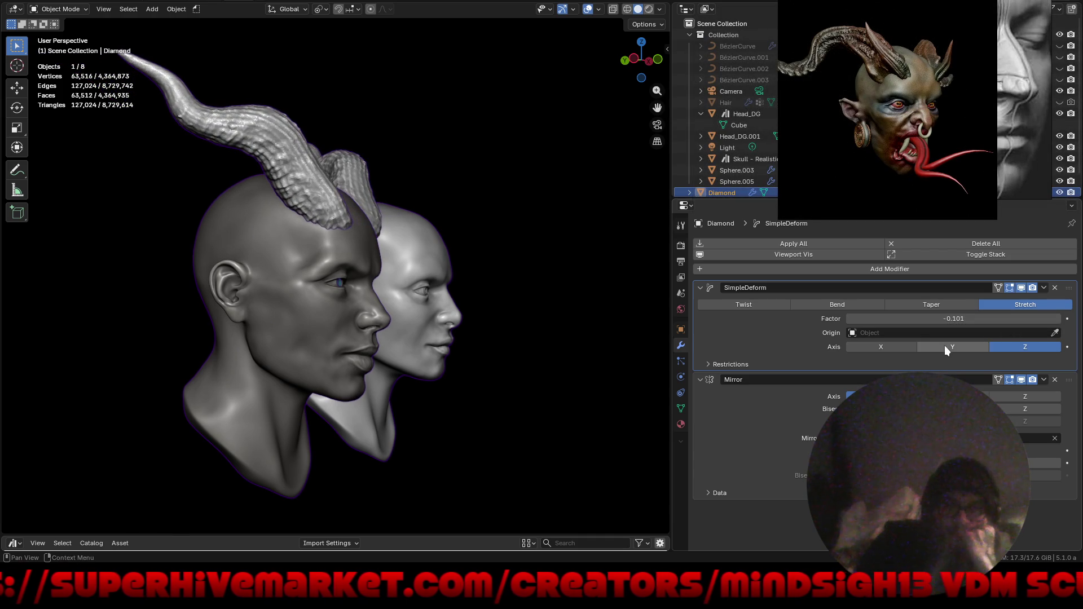
left_click(948, 348)
left_click_drag(942, 319, 985, 323)
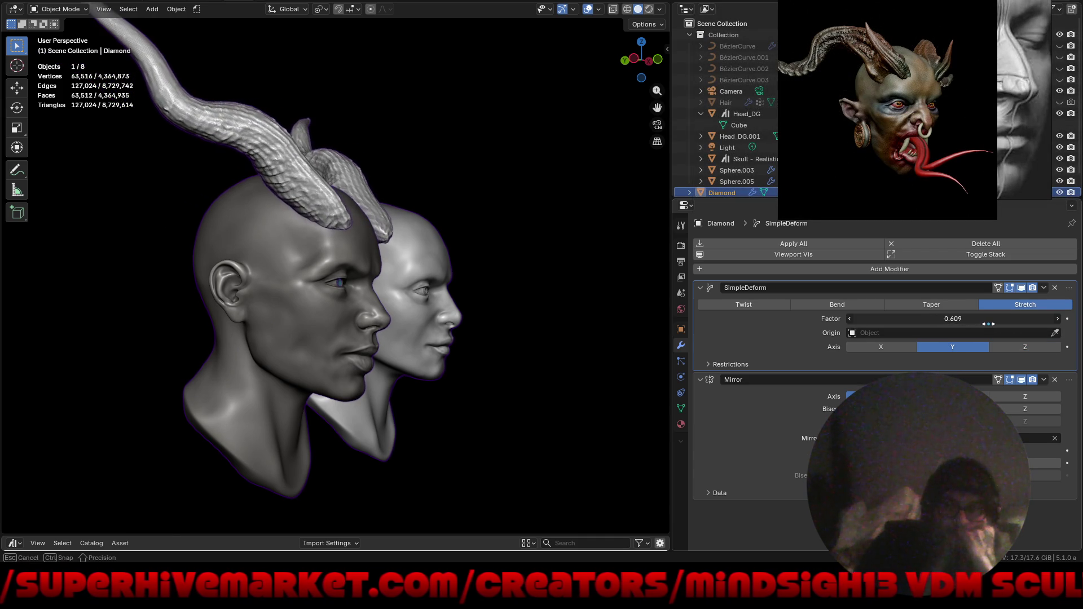
mouse_move(415, 376)
middle_mouse_down()
mouse_move(250, 372)
mouse_move(121, 383)
mouse_move(452, 364)
middle_mouse_up()
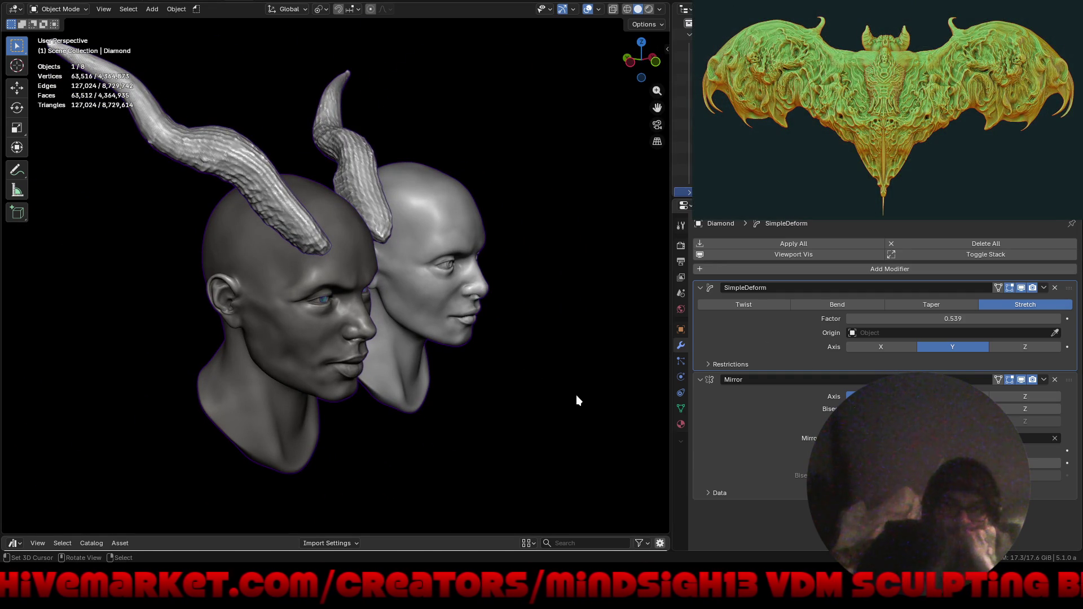
Scale the horns to about 0.7 and raise them into place on the head.
key("s")
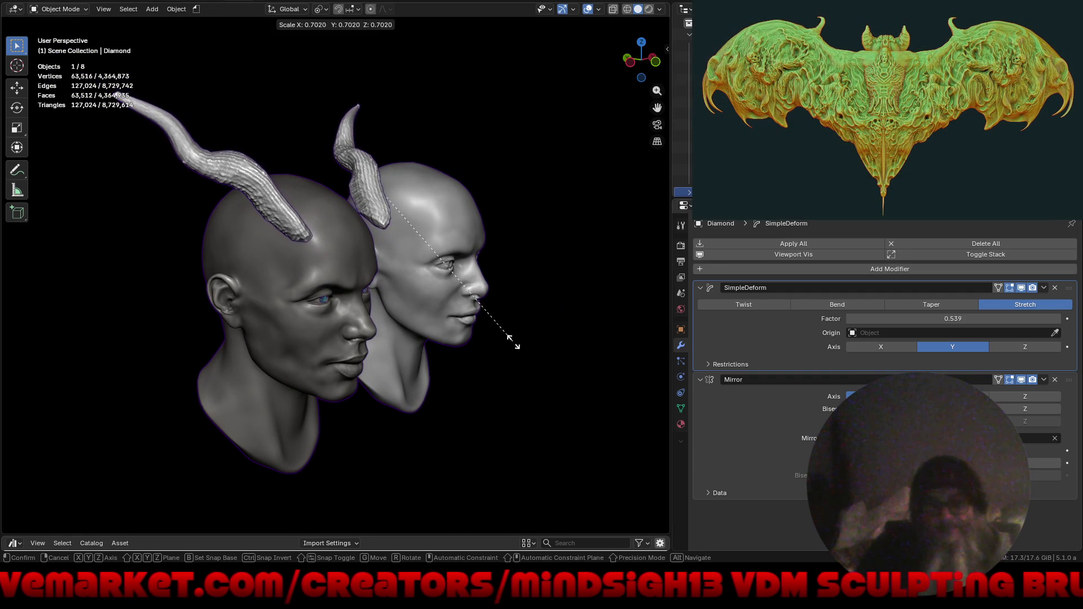
left_click(513, 342)
mouse_move(542, 383)
middle_mouse_down()
mouse_move(412, 360)
mouse_move(281, 295)
mouse_move(308, 250)
mouse_move(348, 230)
middle_mouse_up()
key("g")
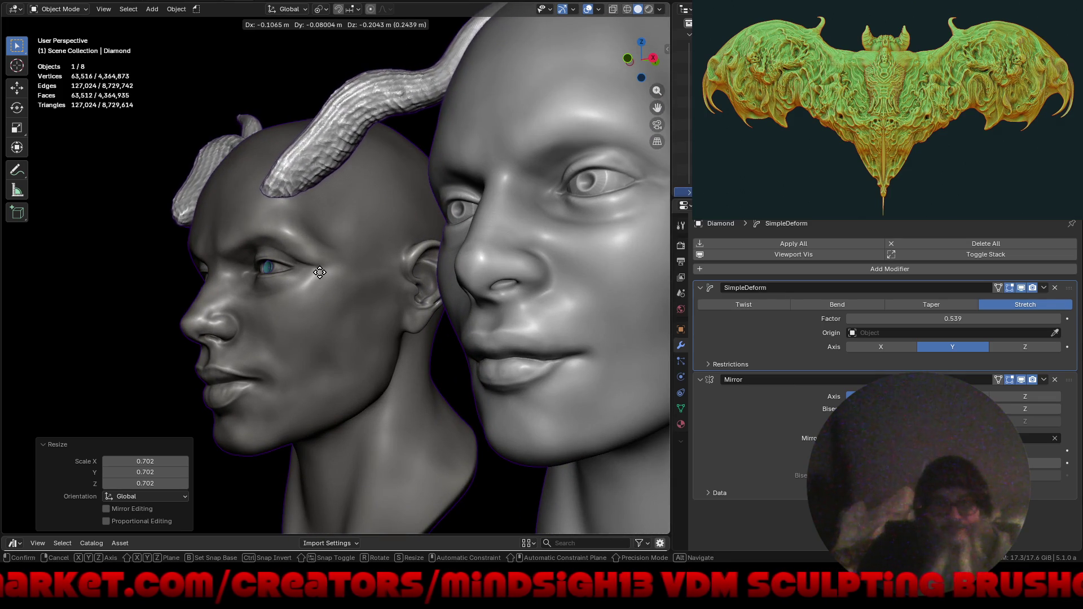
left_click(342, 299)
middle_click_drag(343, 305, 405, 317)
scroll(404, 317, "down", 2)
key("g")
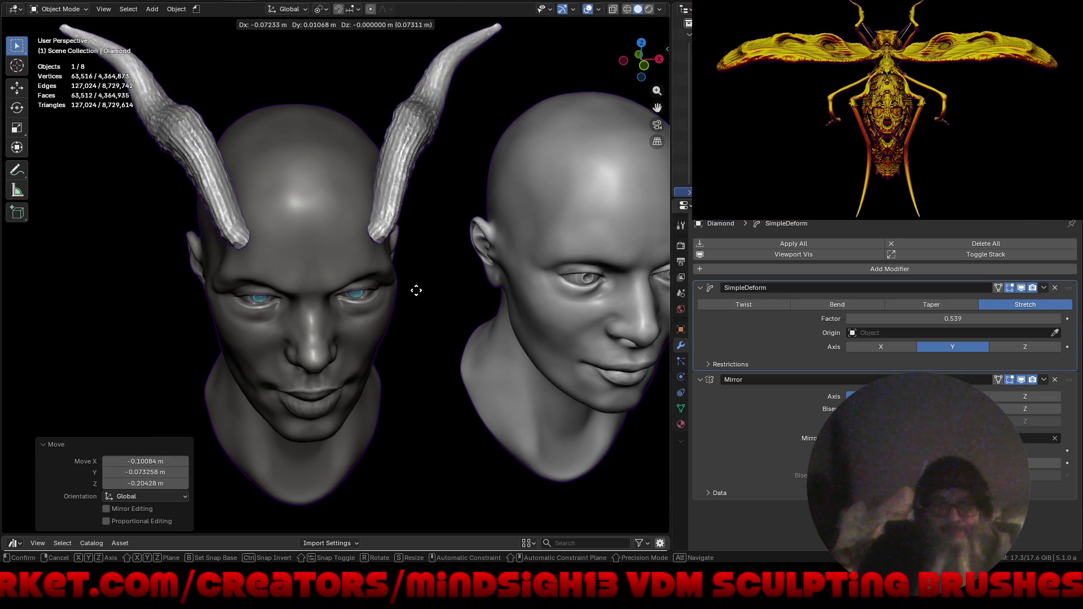
left_click(406, 287)
Rotate the horn about 13.7° and apply all its modifiers (Simple Deform and Mirror).
mouse_move(407, 287)
middle_mouse_down()
mouse_move(500, 290)
mouse_move(517, 258)
middle_mouse_up()
key("r")
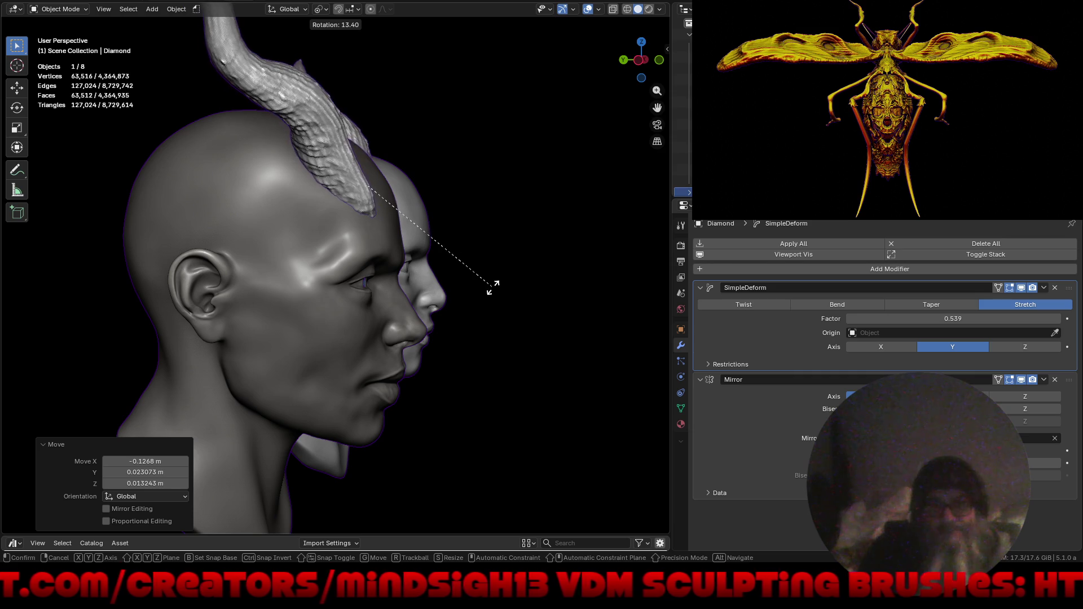
left_click(508, 288)
mouse_move(441, 299)
middle_mouse_down()
mouse_move(500, 292)
mouse_move(484, 268)
mouse_move(514, 255)
mouse_move(424, 281)
mouse_move(396, 349)
mouse_move(538, 346)
mouse_move(510, 270)
middle_mouse_up()
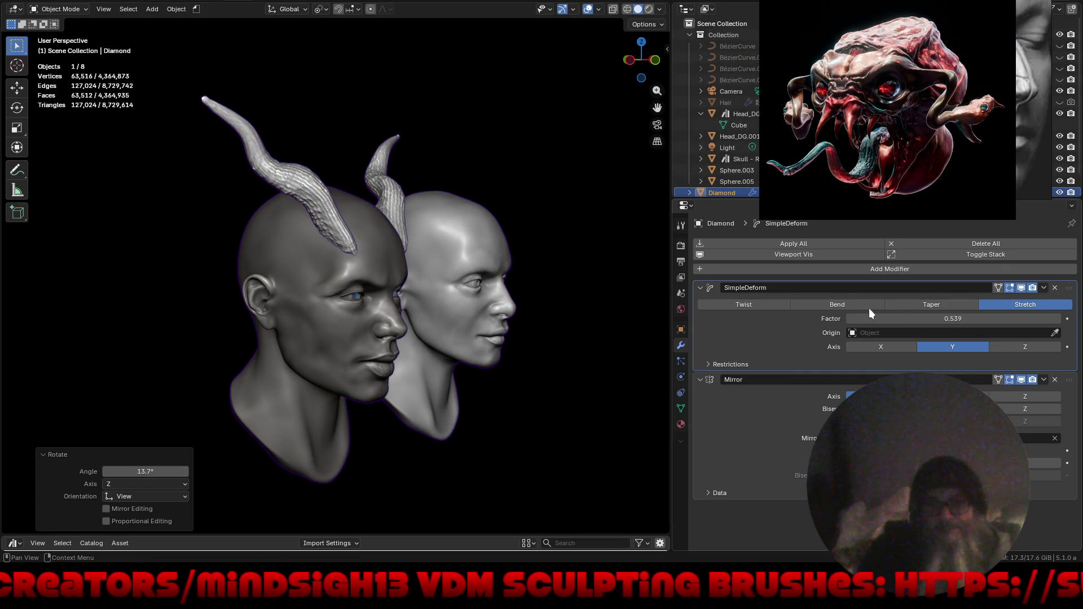
left_click(804, 244)
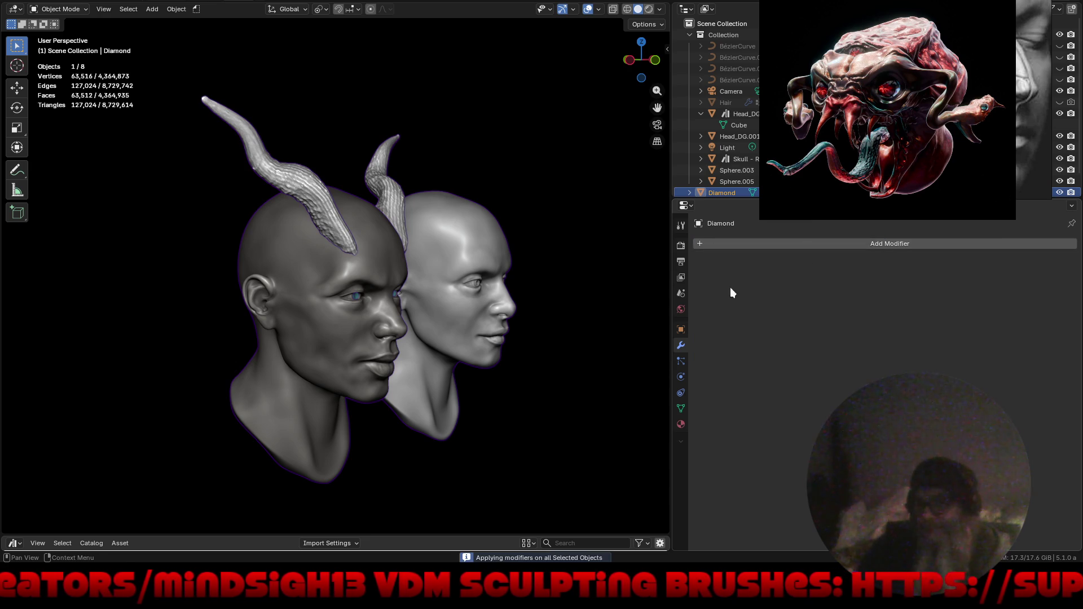
Apply all transforms to the horns, set origin to geometry, and enter Sculpt Mode.
key("ctrl+a")
left_click(446, 303)
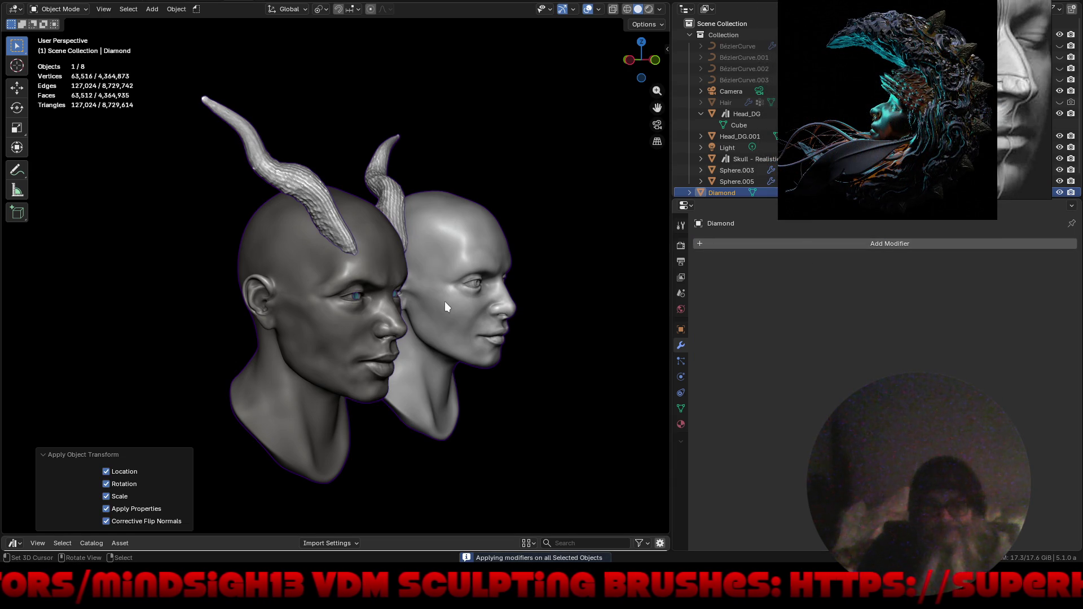
right_click(445, 303)
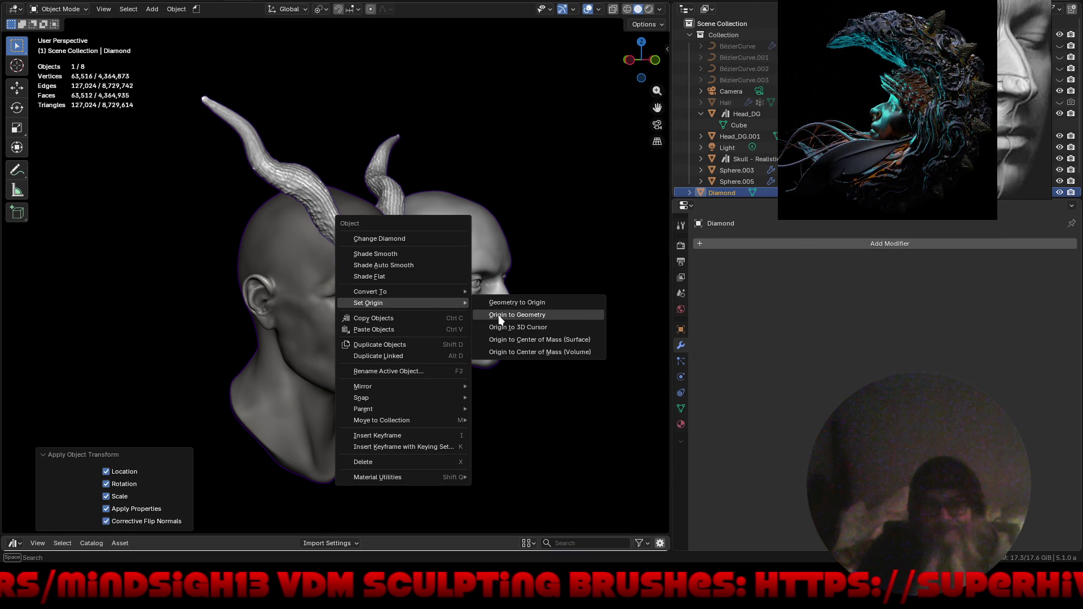
left_click(498, 315)
key("ctrl+Tab")
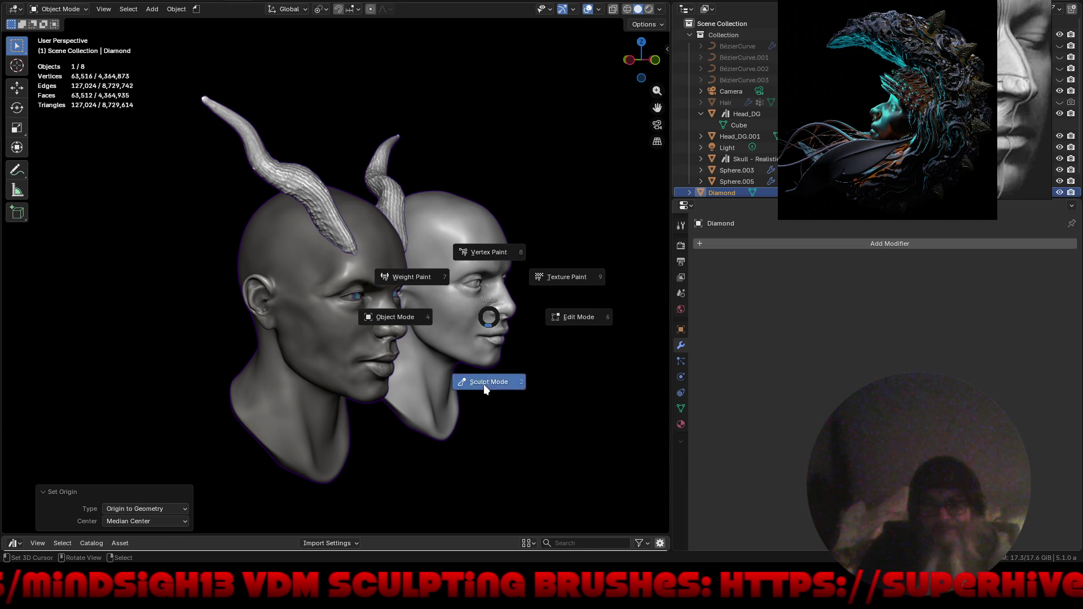
left_click(483, 383)
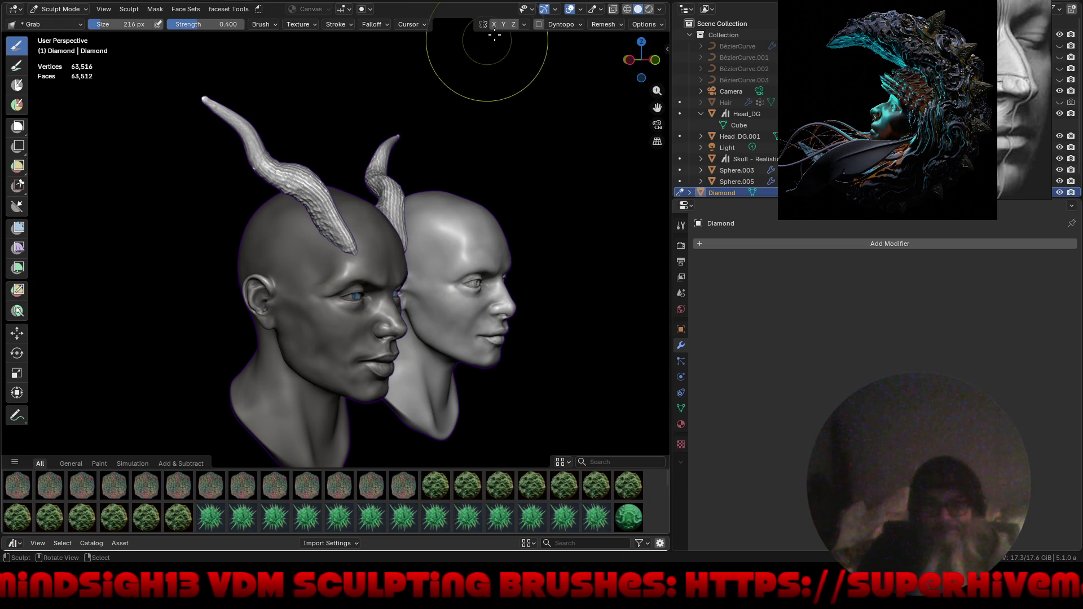
Grab the horn bases down onto the forehead, mirrored, checking from top and side views.
key("KP_1")
scroll(337, 266, "up", 3)
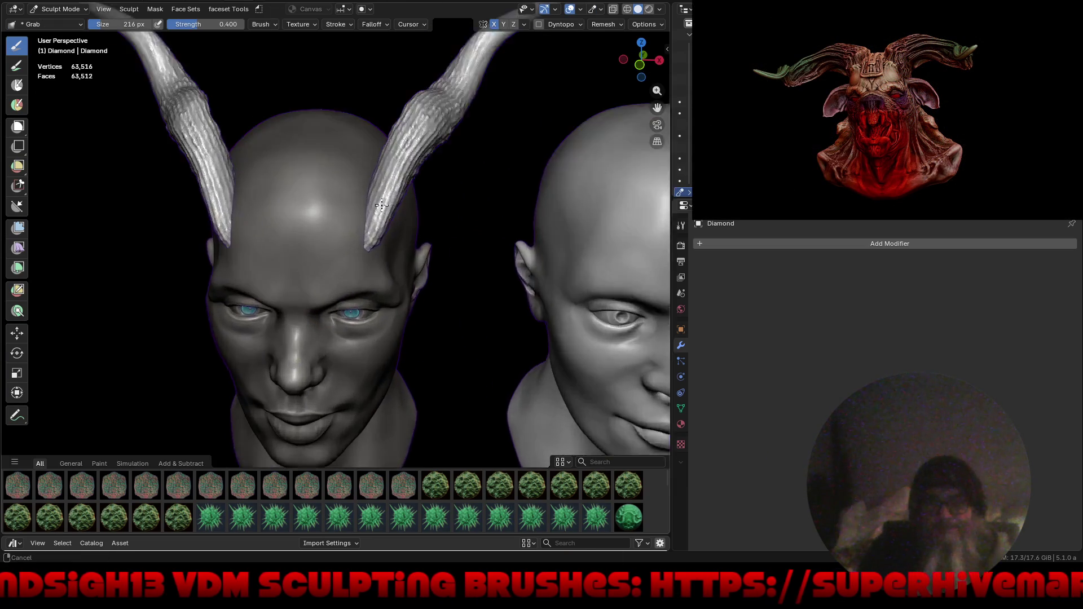
middle_click_drag(336, 267, 339, 217)
mouse_move(374, 198)
left_mouse_down()
mouse_move(335, 219)
mouse_move(339, 229)
left_mouse_up()
middle_click_drag(338, 229, 313, 160)
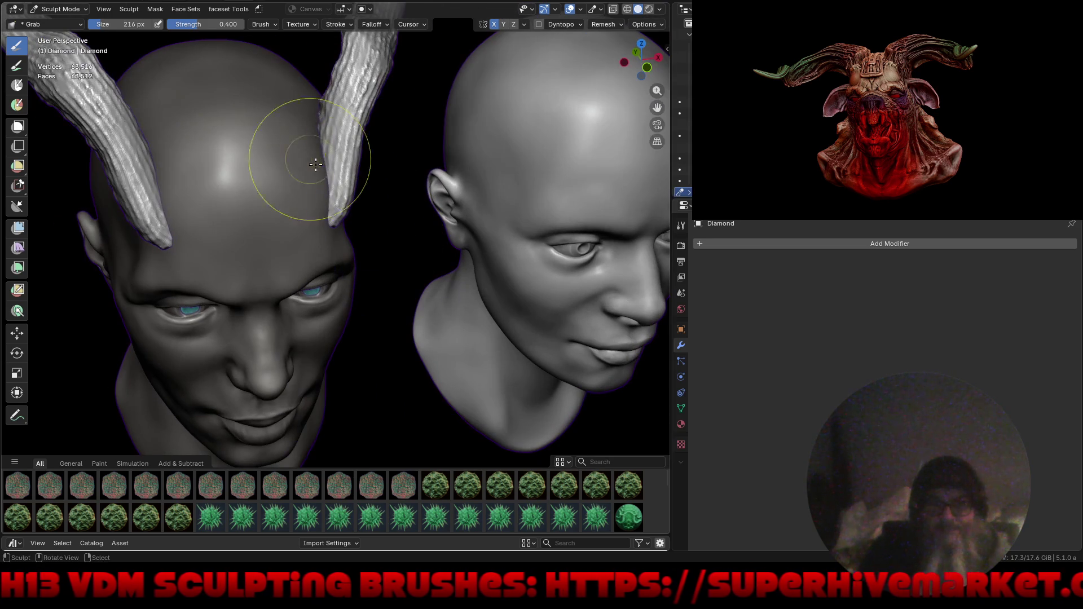
mouse_move(314, 121)
left_mouse_down()
mouse_move(312, 113)
mouse_move(311, 169)
mouse_move(326, 190)
mouse_move(305, 173)
left_mouse_up()
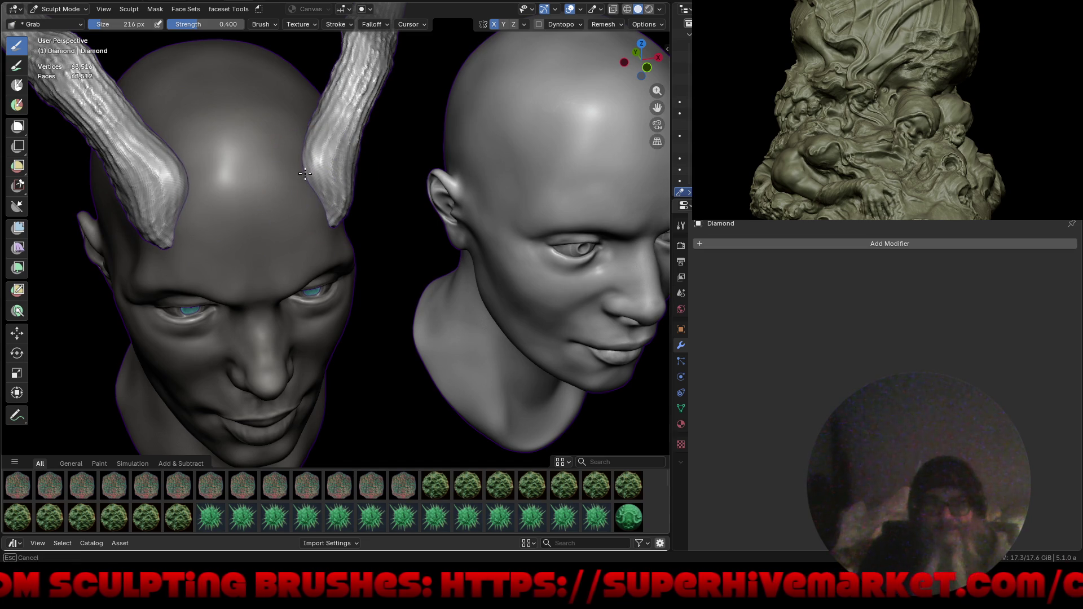
left_click_drag(306, 128, 304, 125)
mouse_move(301, 155)
middle_mouse_down()
mouse_move(355, 267)
mouse_move(242, 245)
middle_mouse_up()
scroll(242, 244, "up", 5)
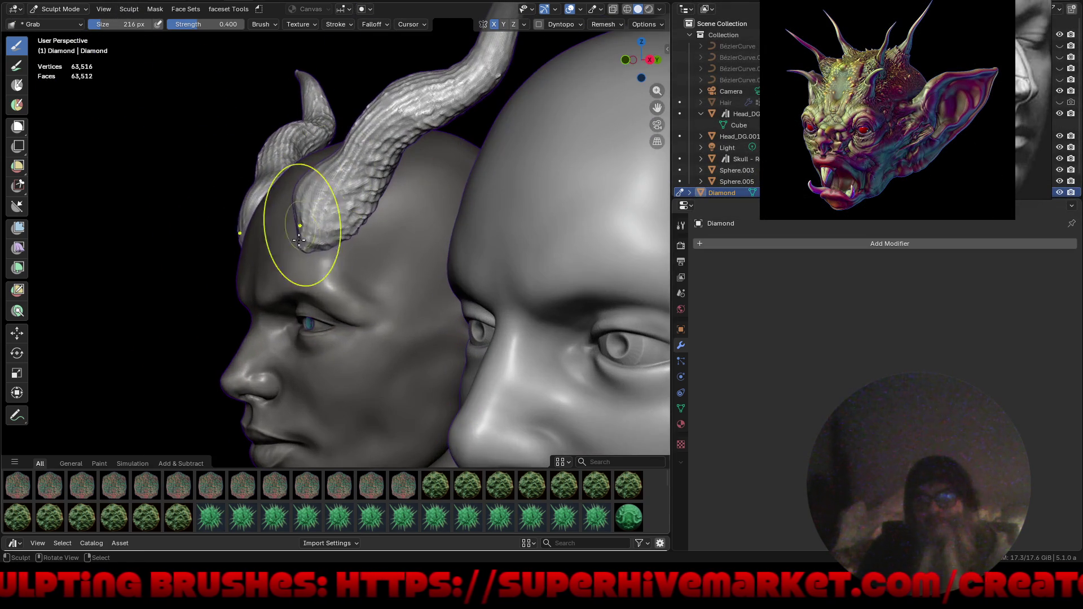
left_click_drag(296, 240, 285, 257)
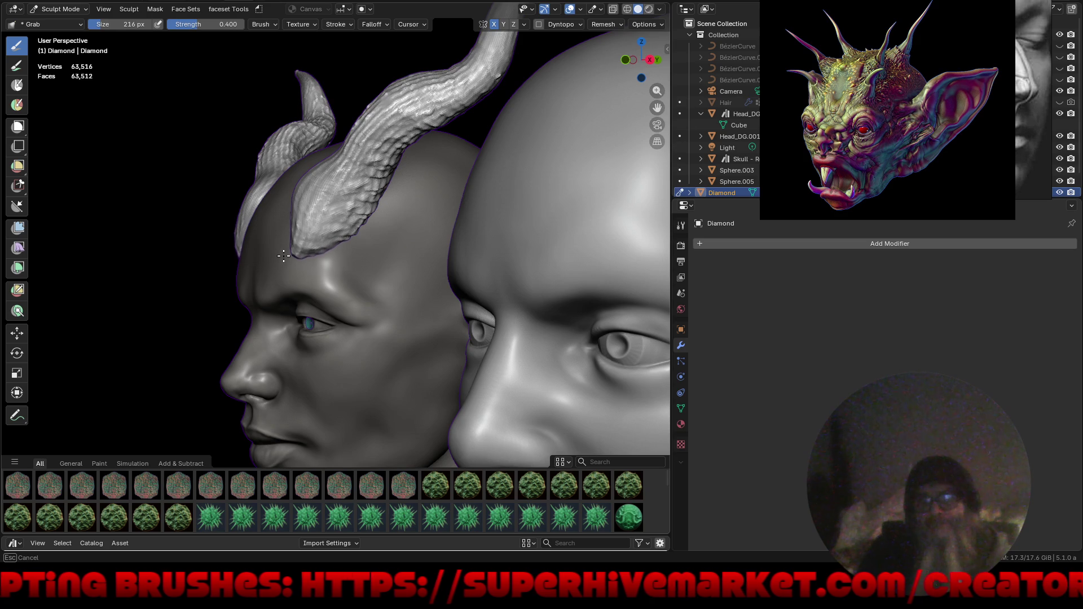
middle_click_drag(285, 258, 285, 246)
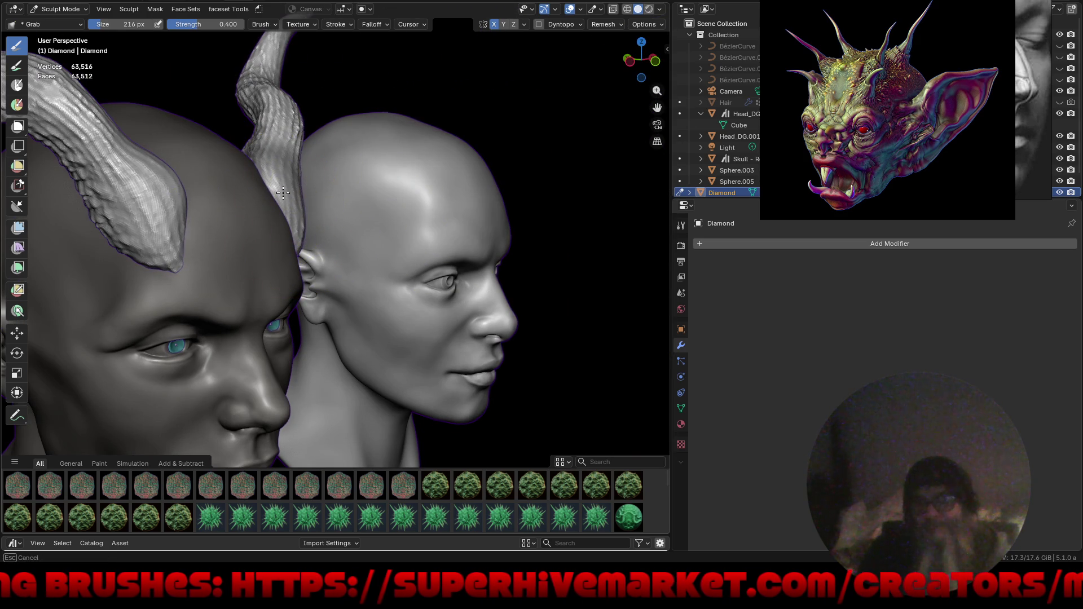
middle_click_drag(326, 242, 290, 218)
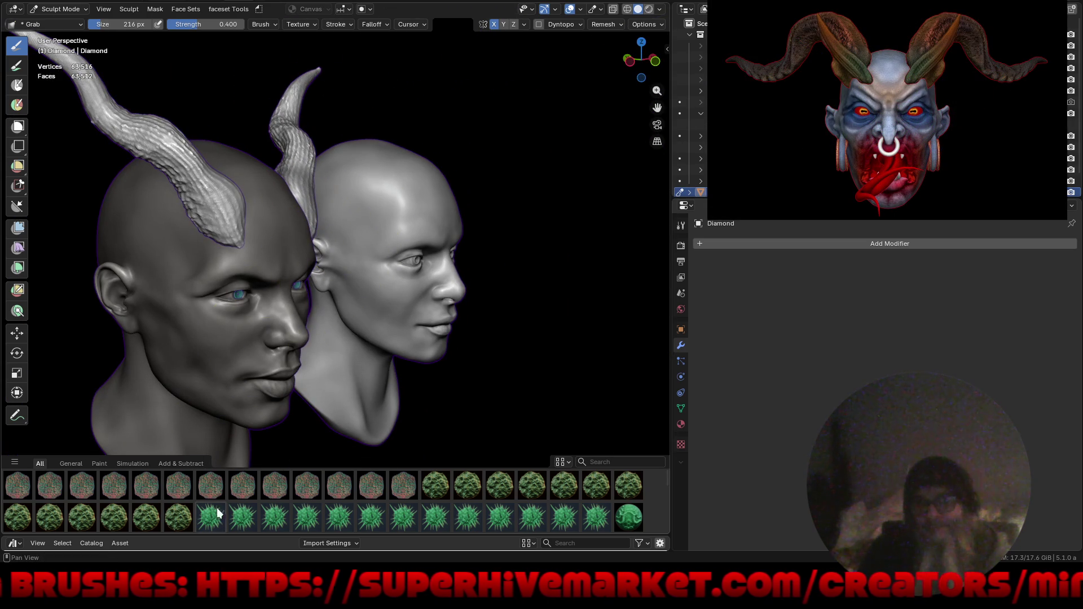
middle_click_drag(344, 260, 245, 283)
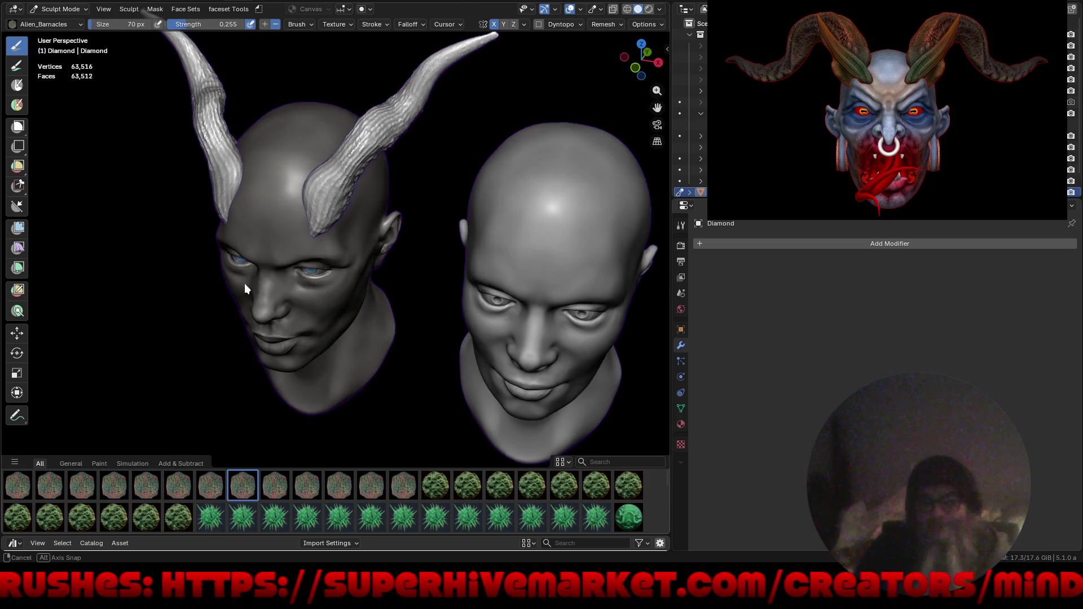
Paint Alien_Barnacles texture onto the right horn's base.
left_click(242, 485)
left_click_drag(321, 254, 312, 271)
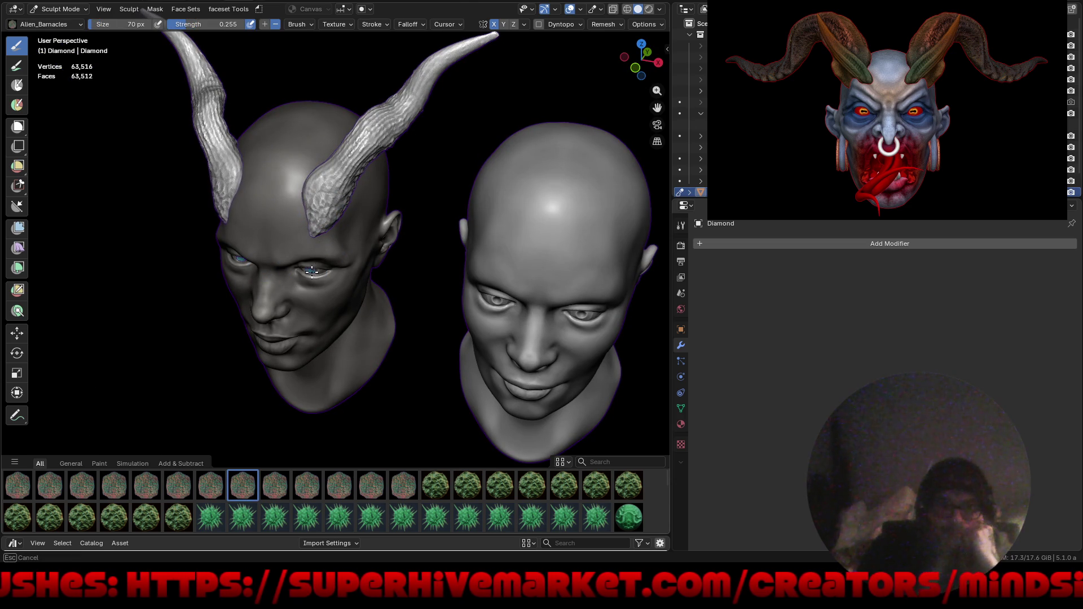
middle_click_drag(301, 265, 363, 240)
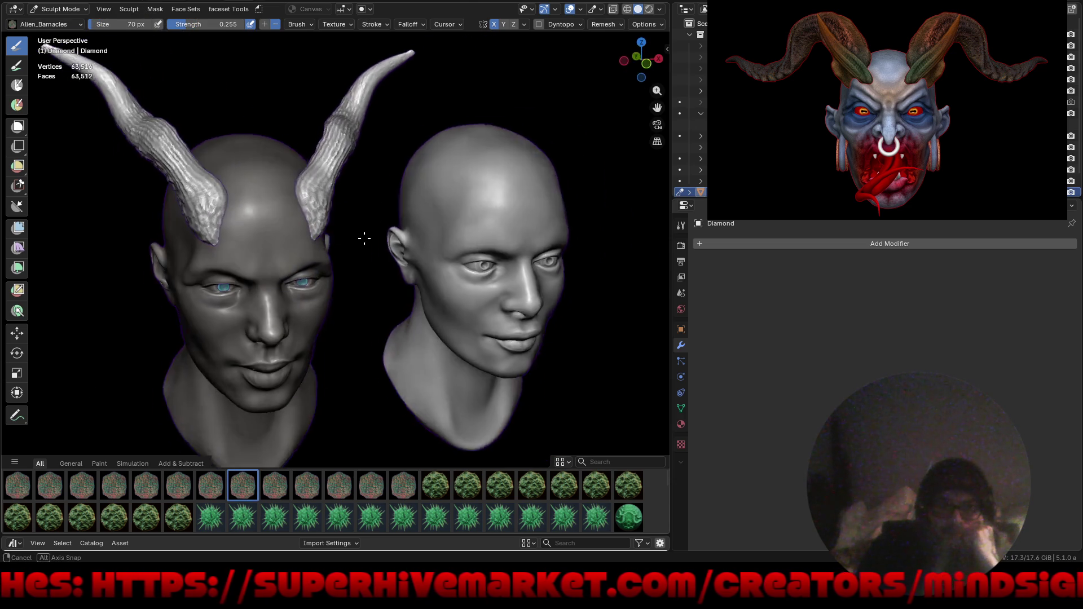
scroll(328, 188, "up", 5)
middle_click_drag(327, 188, 290, 181)
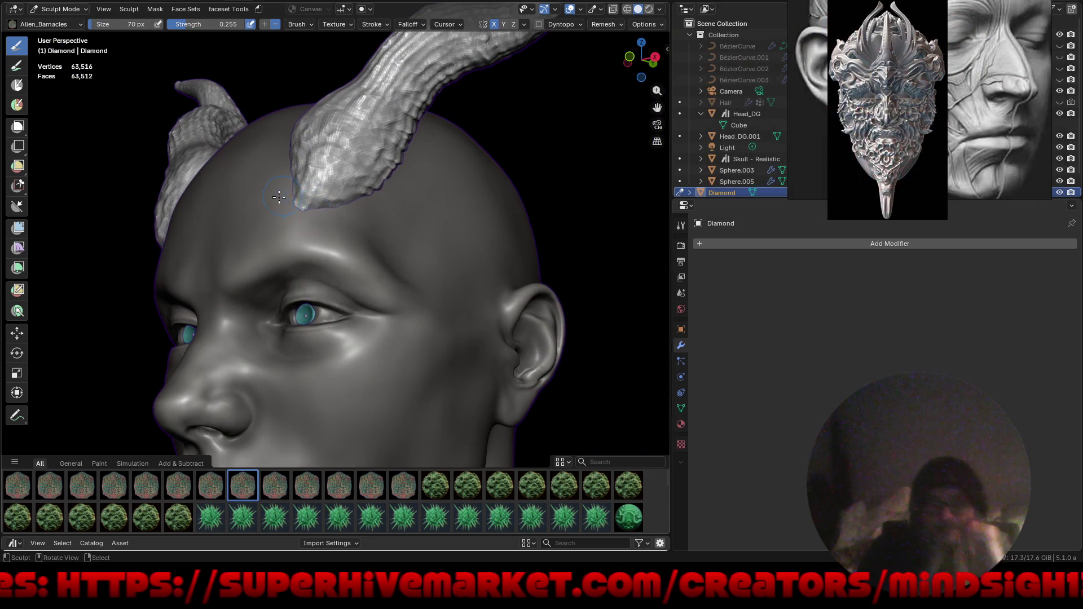
Switch to Head_DG.001 with Alt+Q and add barnacle texture to the forehead around the horns.
key("alt+q")
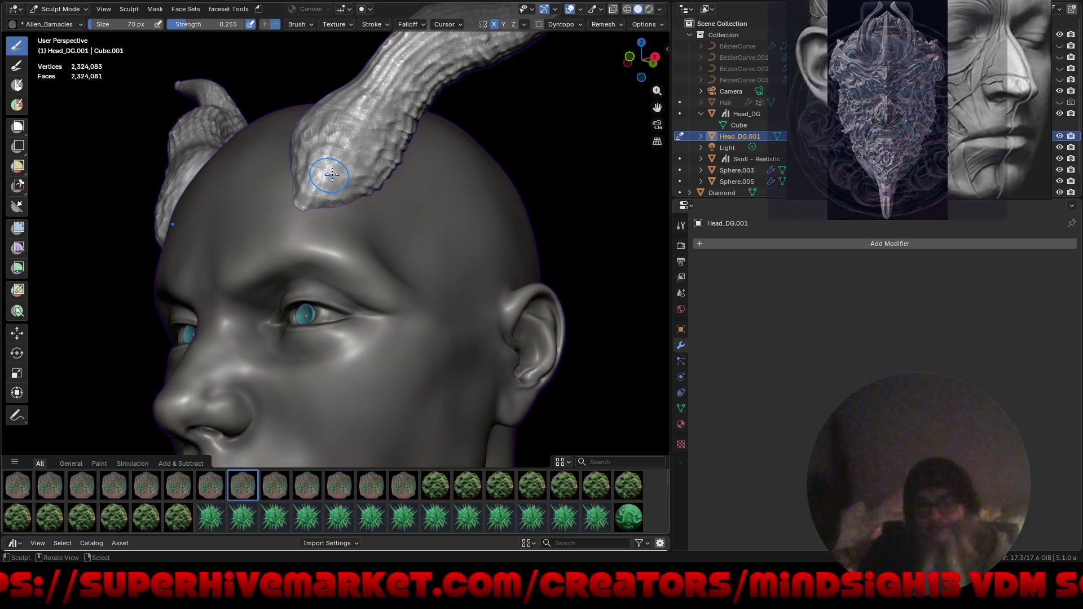
middle_click_drag(370, 252, 303, 139)
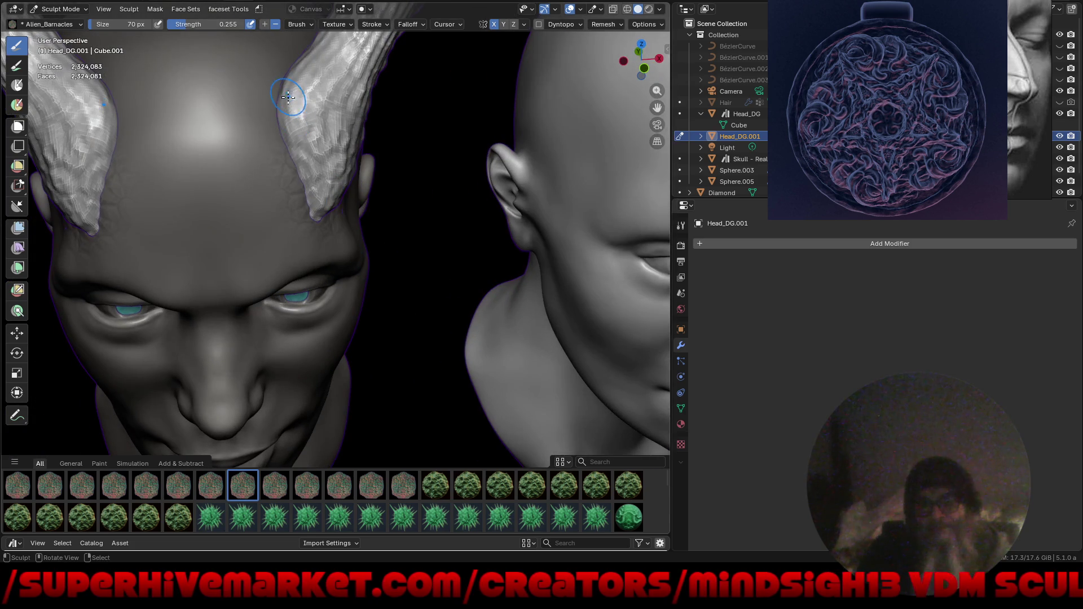
left_click_drag(287, 96, 300, 178)
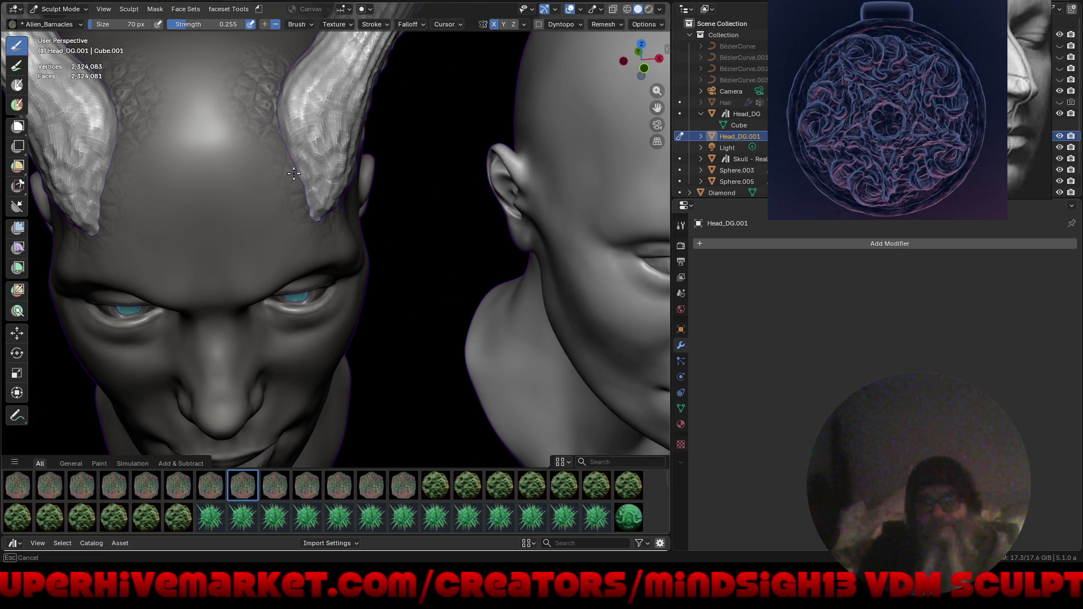
mouse_move(297, 163)
middle_mouse_down()
mouse_move(301, 206)
mouse_move(347, 219)
middle_mouse_up()
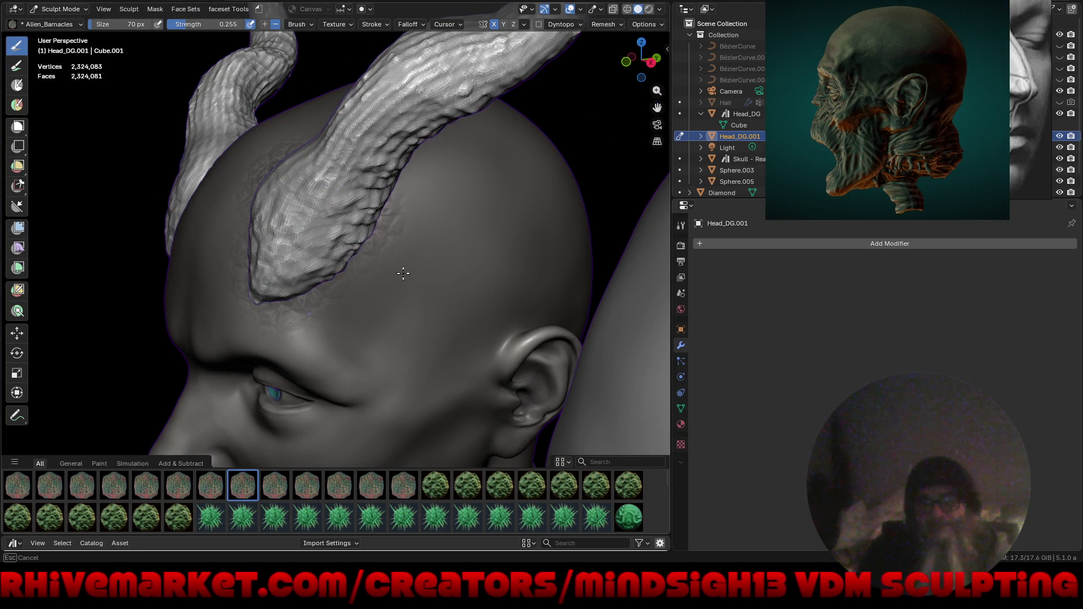
middle_click_drag(424, 261, 329, 166)
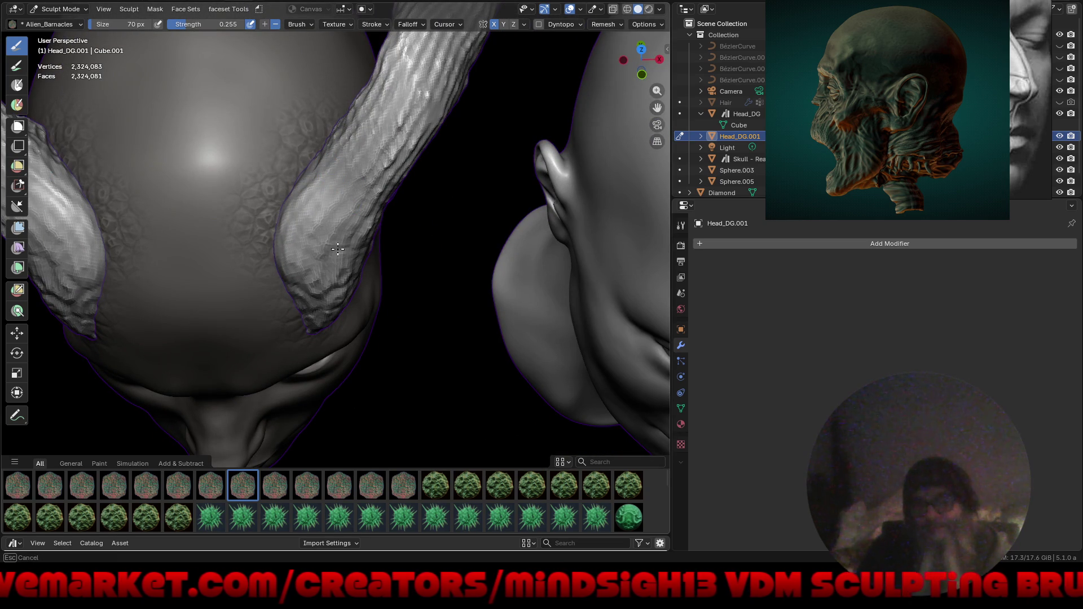
scroll(338, 244, "down", 3)
mouse_move(322, 225)
middle_mouse_down()
mouse_move(316, 321)
mouse_move(341, 270)
middle_mouse_up()
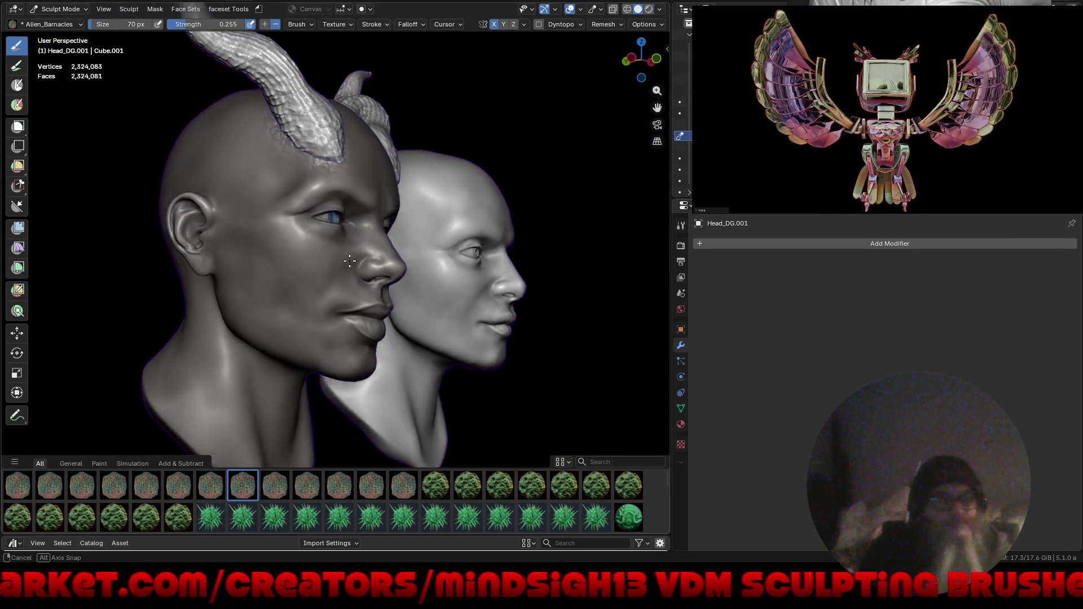
mouse_move(340, 269)
middle_mouse_down()
mouse_move(299, 246)
mouse_move(394, 271)
mouse_move(422, 129)
middle_mouse_up()
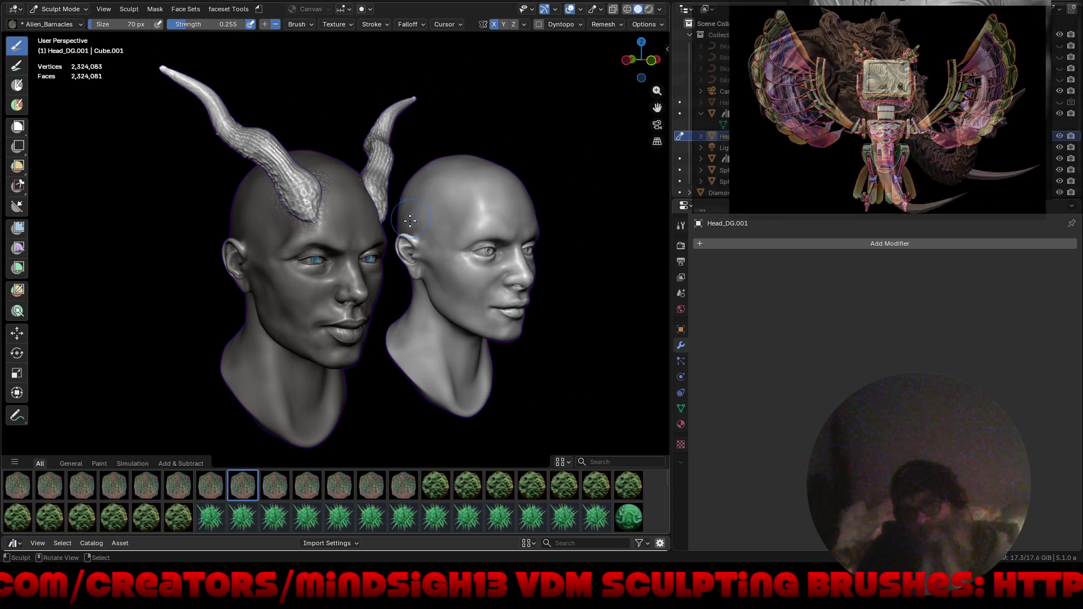
mouse_move(395, 219)
middle_mouse_down()
mouse_move(387, 228)
mouse_move(408, 219)
middle_mouse_up()
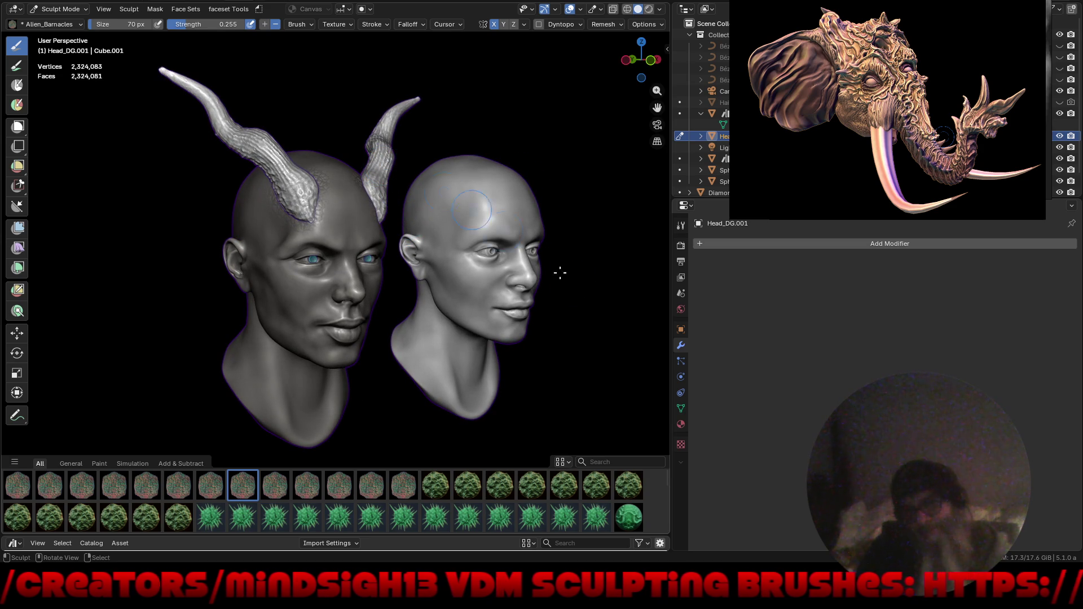
left_click(681, 424)
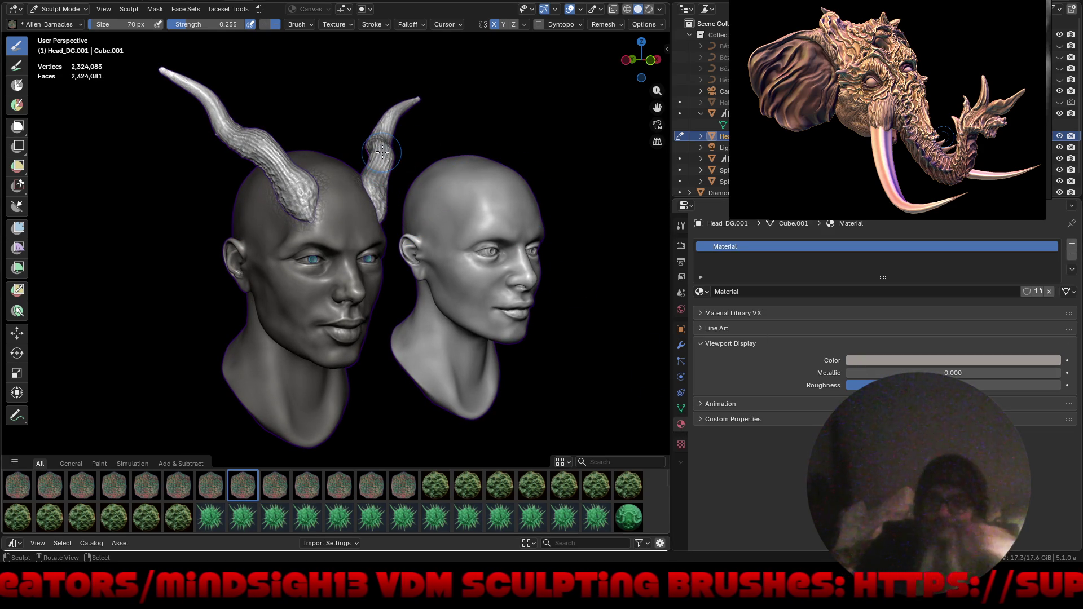
Give the horns a new material and set its viewport display colour to dark green #243D0F.
key("alt+q")
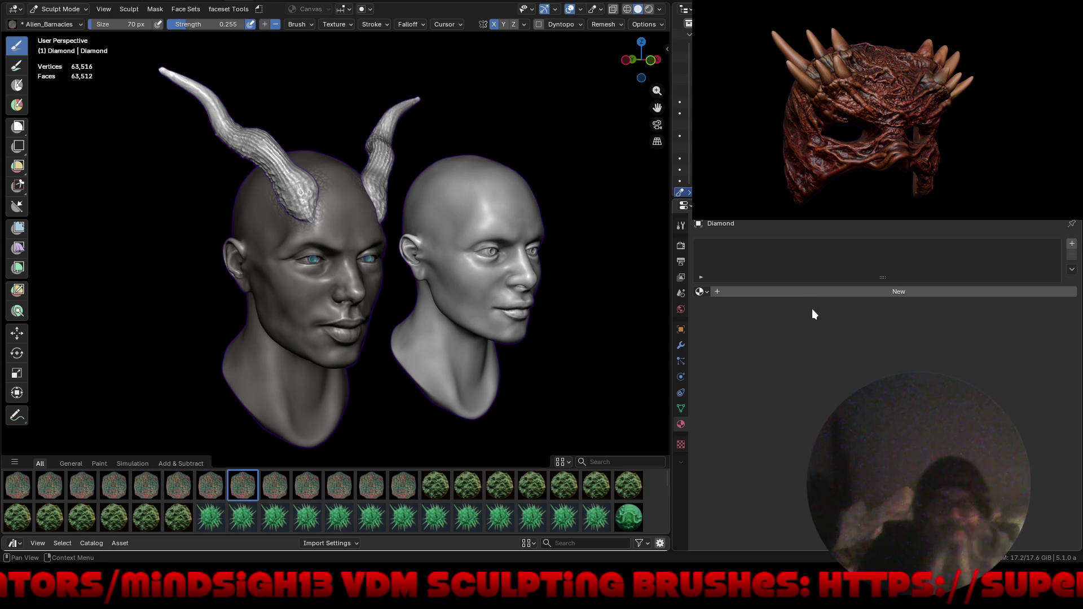
left_click(804, 293)
left_click(913, 361)
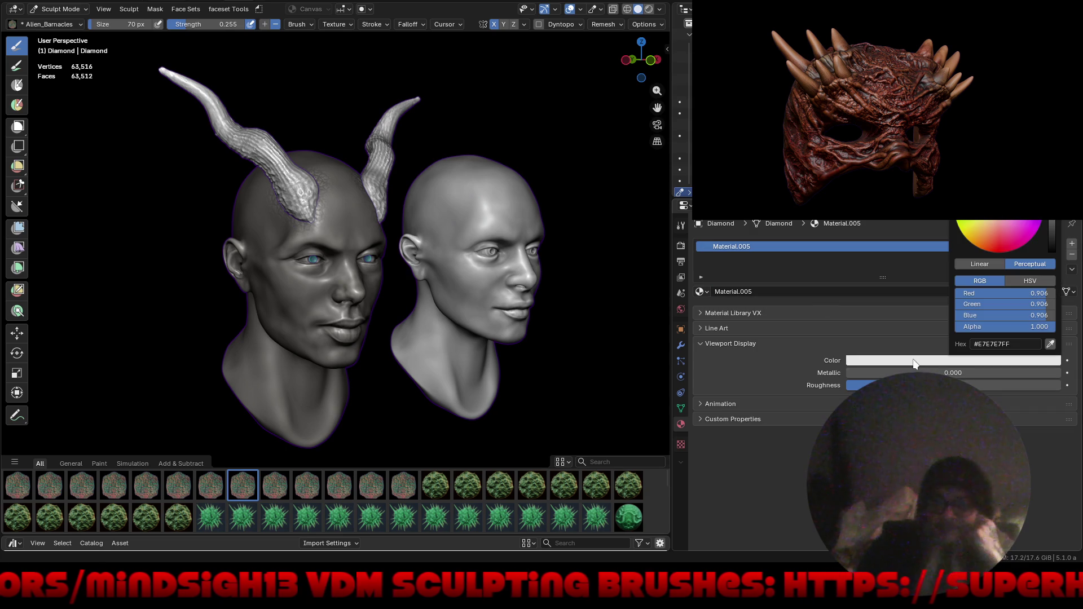
left_click_drag(1049, 224, 1044, 230)
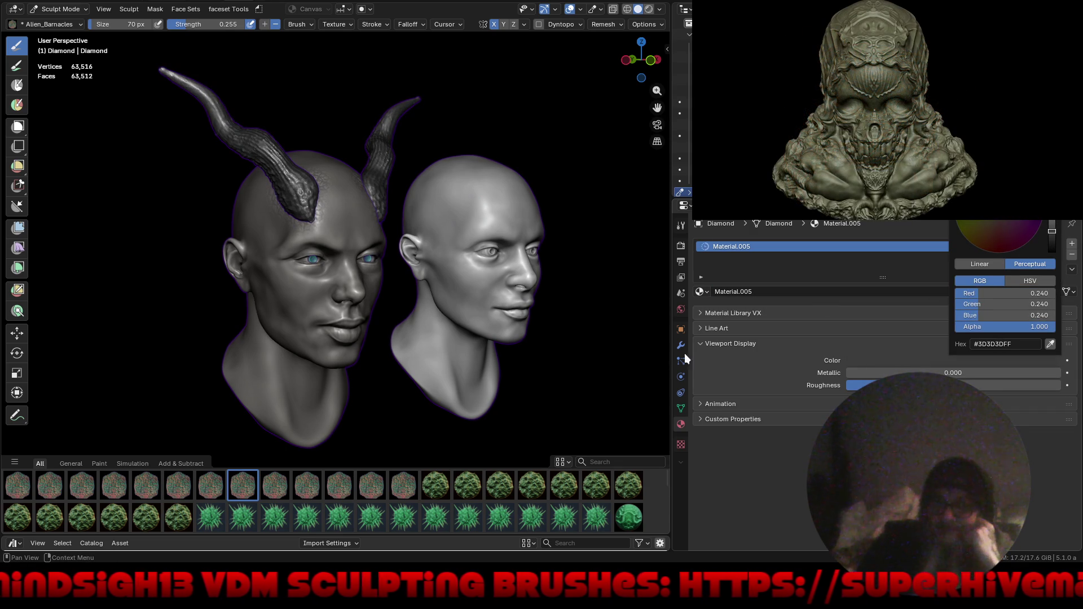
left_click(1000, 247)
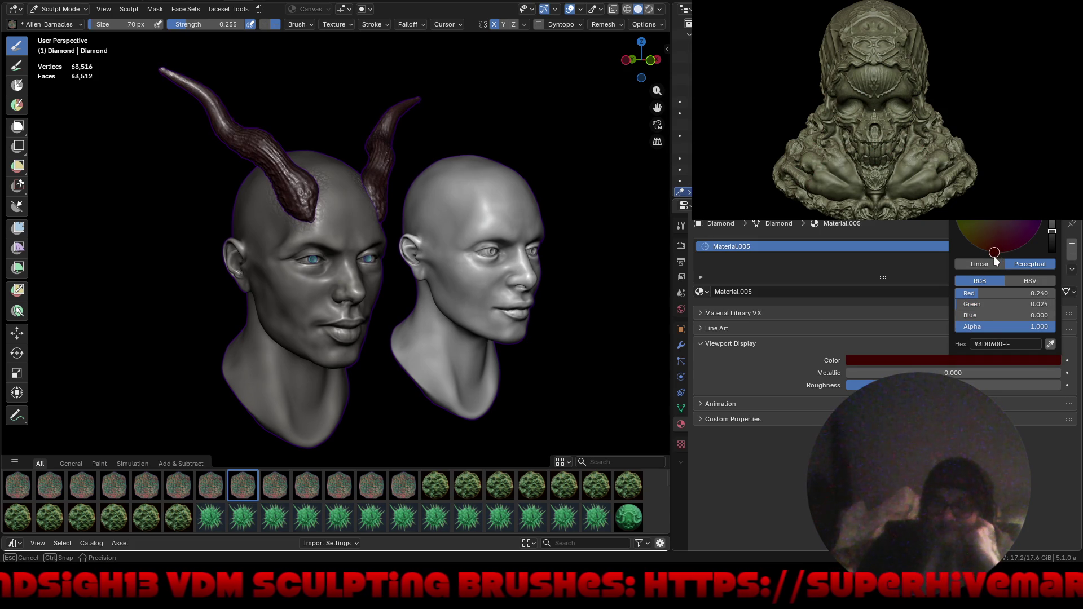
mouse_move(999, 254)
left_mouse_down()
mouse_move(1029, 219)
mouse_move(973, 208)
left_mouse_up()
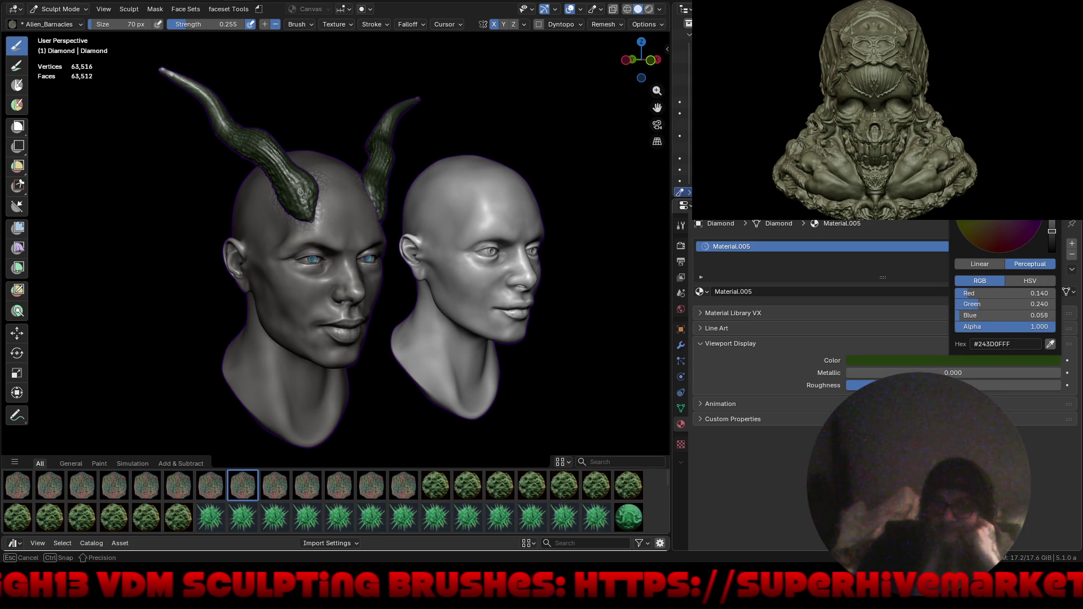
left_click_drag(973, 255, 971, 255)
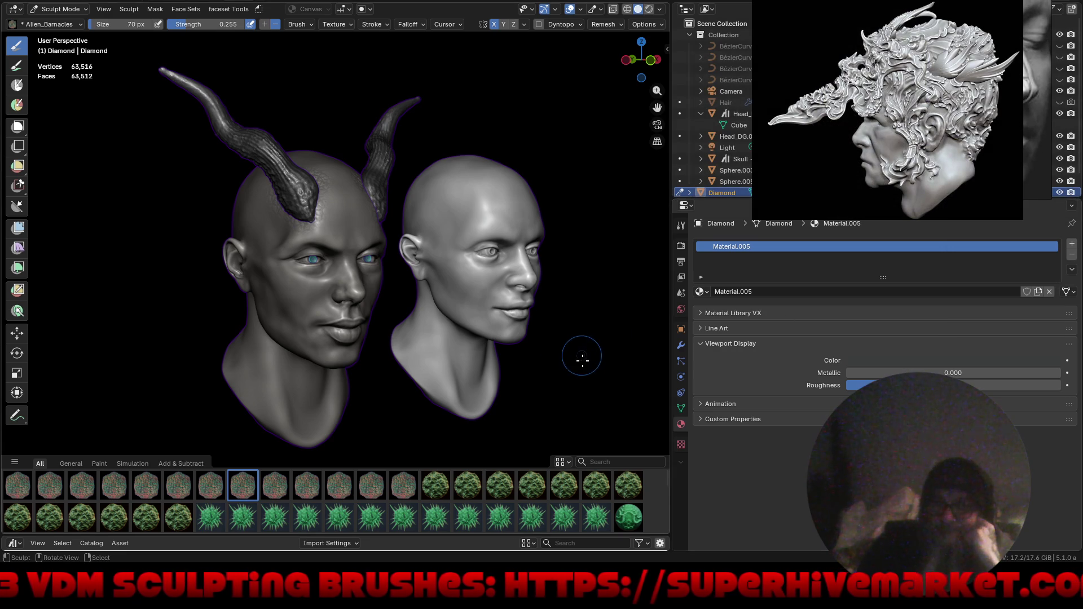
mouse_move(588, 369)
middle_mouse_down()
mouse_move(611, 353)
mouse_move(651, 237)
middle_mouse_up()
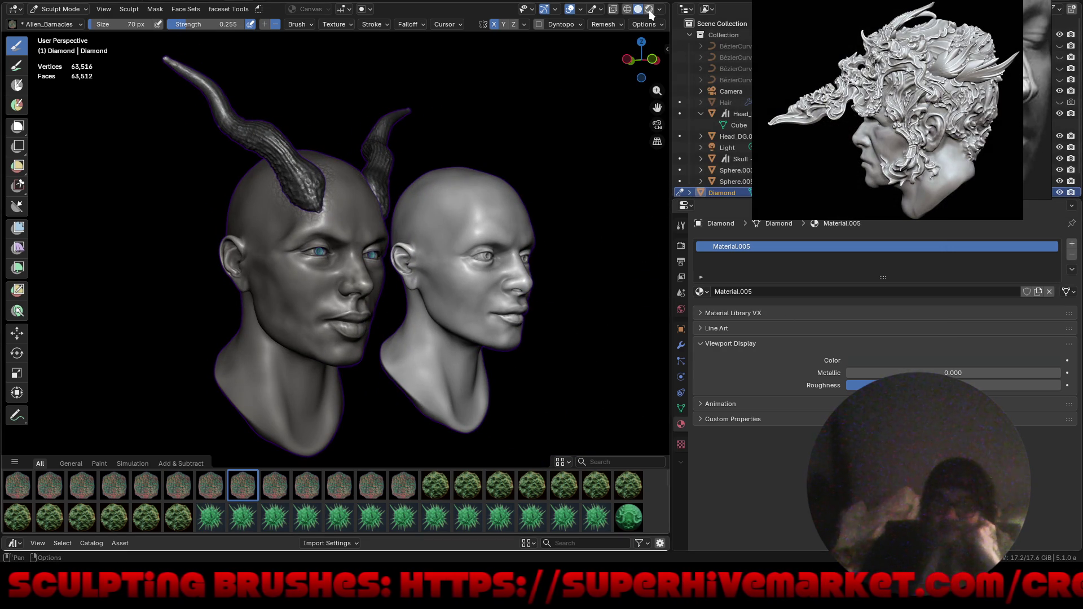
Preview the heads in Material Preview shading from several angles.
left_click(648, 11)
mouse_move(586, 222)
middle_mouse_down()
mouse_move(544, 217)
mouse_move(574, 235)
middle_mouse_up()
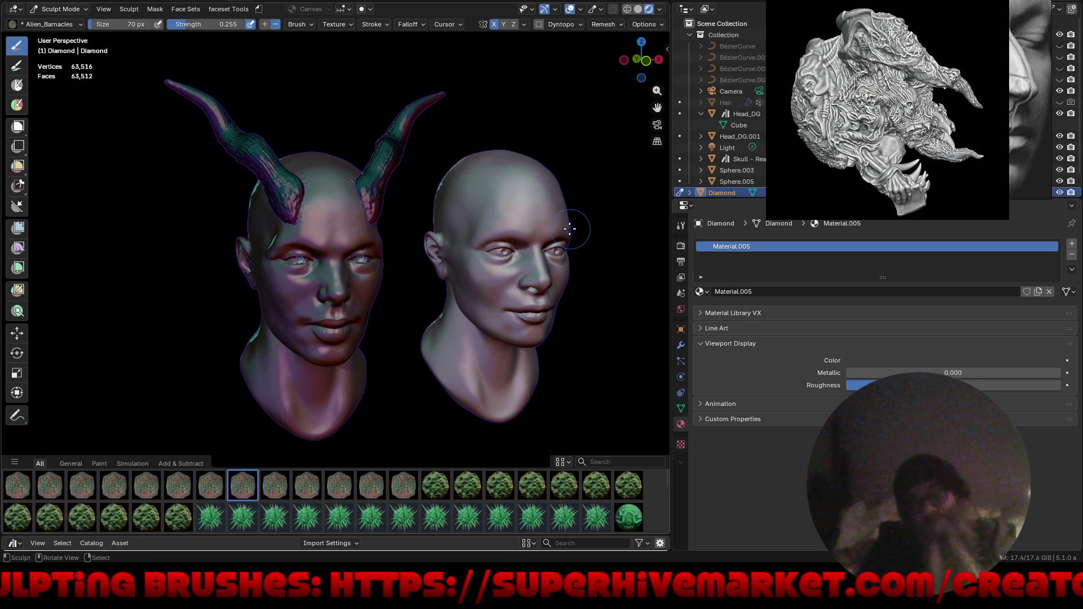
key("ctrl+alt+space")
mouse_move(561, 229)
middle_mouse_down()
mouse_move(541, 218)
mouse_move(465, 262)
mouse_move(387, 272)
middle_mouse_up()
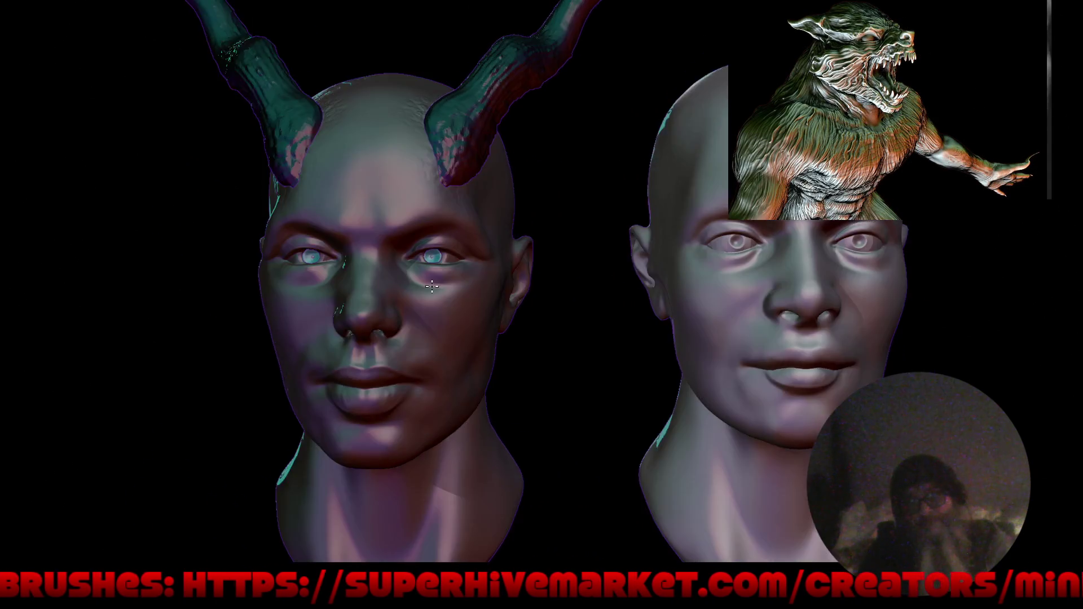
mouse_move(388, 272)
middle_mouse_down()
mouse_move(466, 288)
mouse_move(470, 278)
middle_mouse_up()
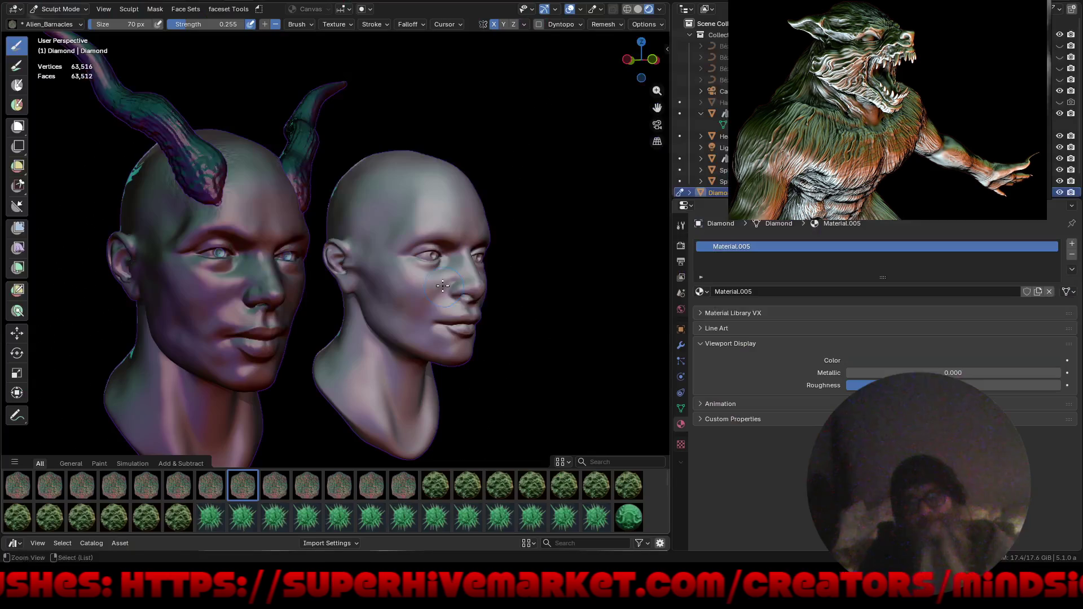
Set the horn material's roughness to maximum and metallic to 1.000, back in Solid shading.
left_click_drag(939, 385, 1054, 393)
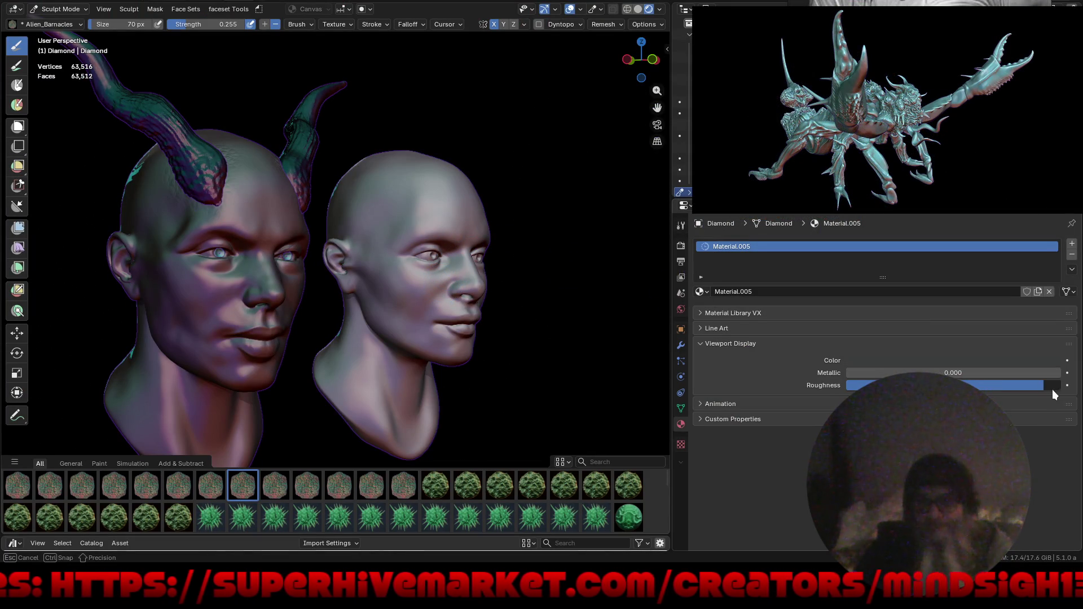
left_click_drag(1056, 391, 1020, 385)
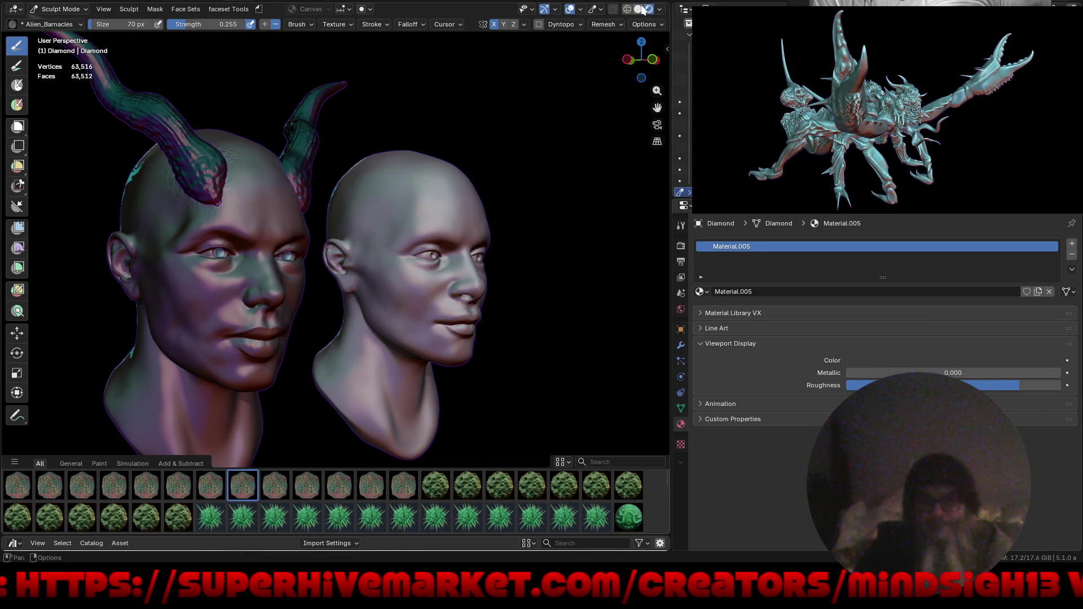
left_click(638, 9)
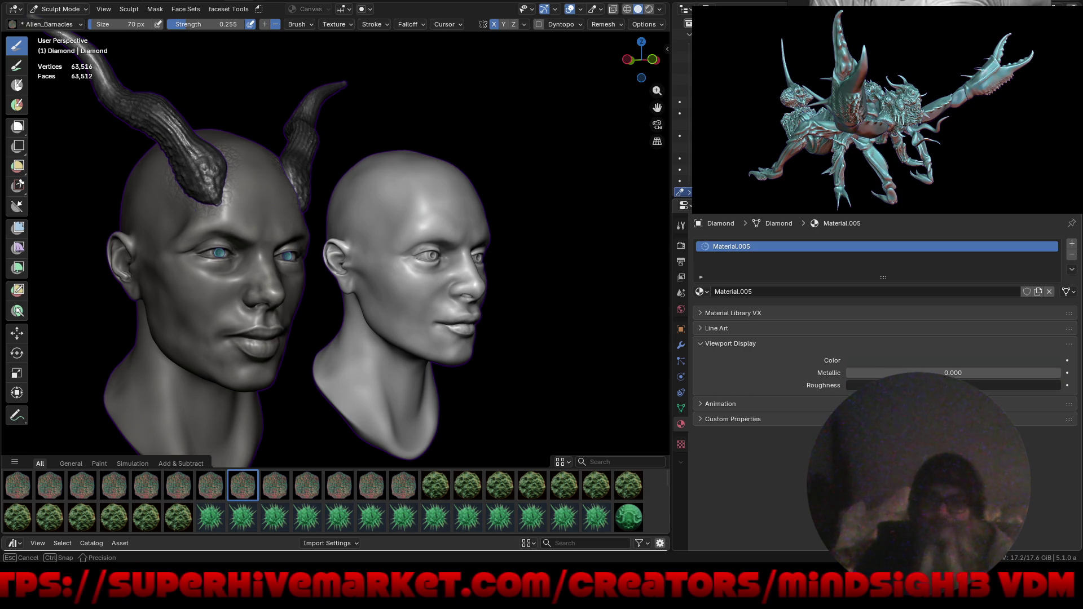
left_click_drag(1068, 391, 1057, 387)
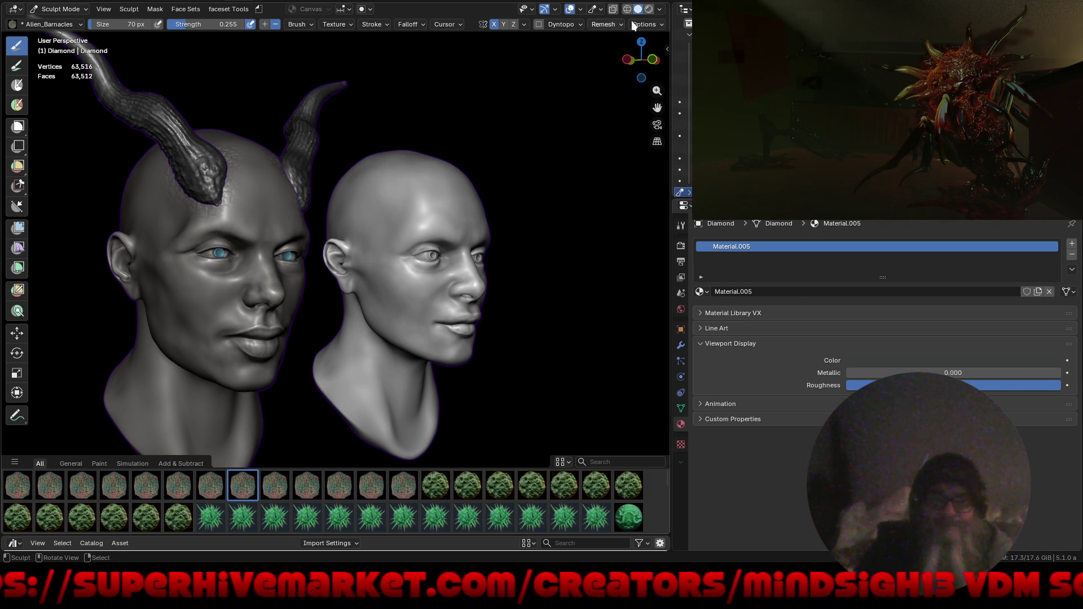
left_click(661, 10)
left_click(661, 11)
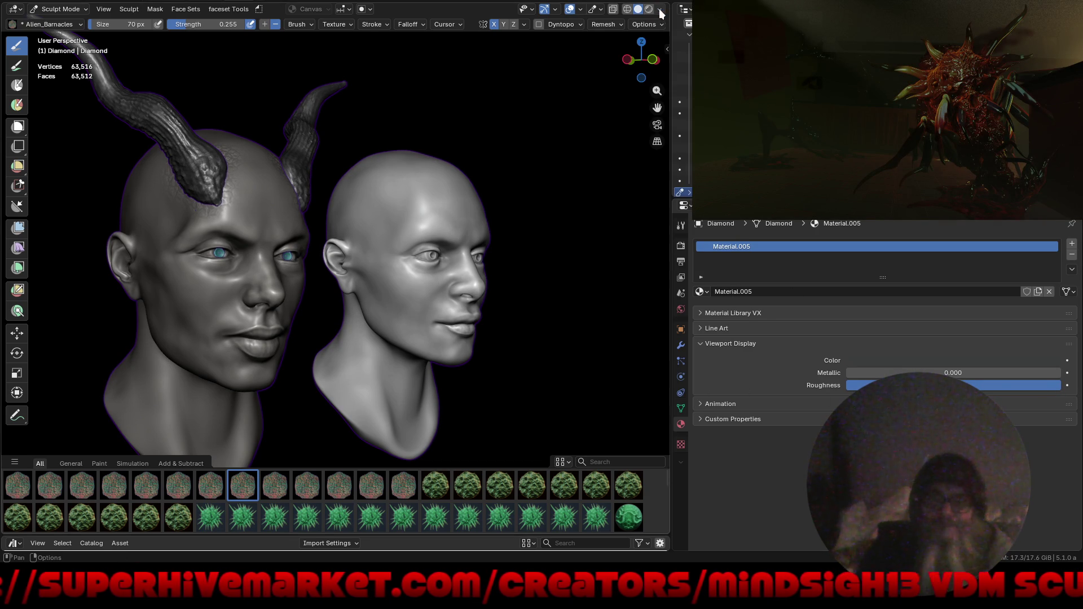
left_click_drag(898, 373, 898, 374)
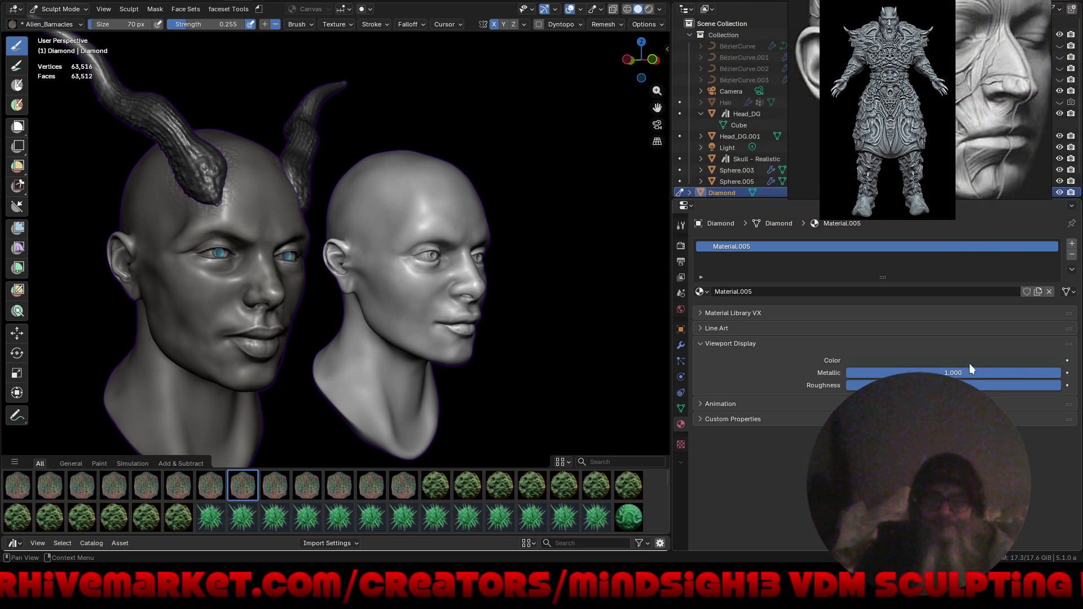
Make Head_DG.001 the active sculpt object (Alt+Q) and choose the Inflate/Deflate brush.
middle_click_drag(361, 284, 362, 290)
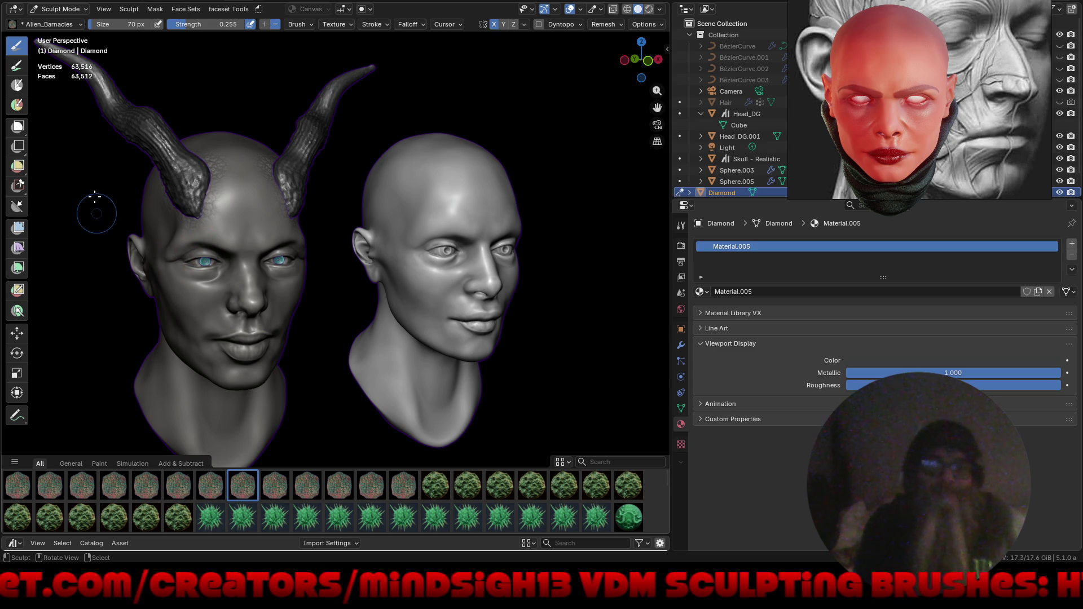
mouse_move(116, 249)
middle_mouse_down()
mouse_move(184, 250)
mouse_move(253, 279)
mouse_move(356, 279)
middle_mouse_up()
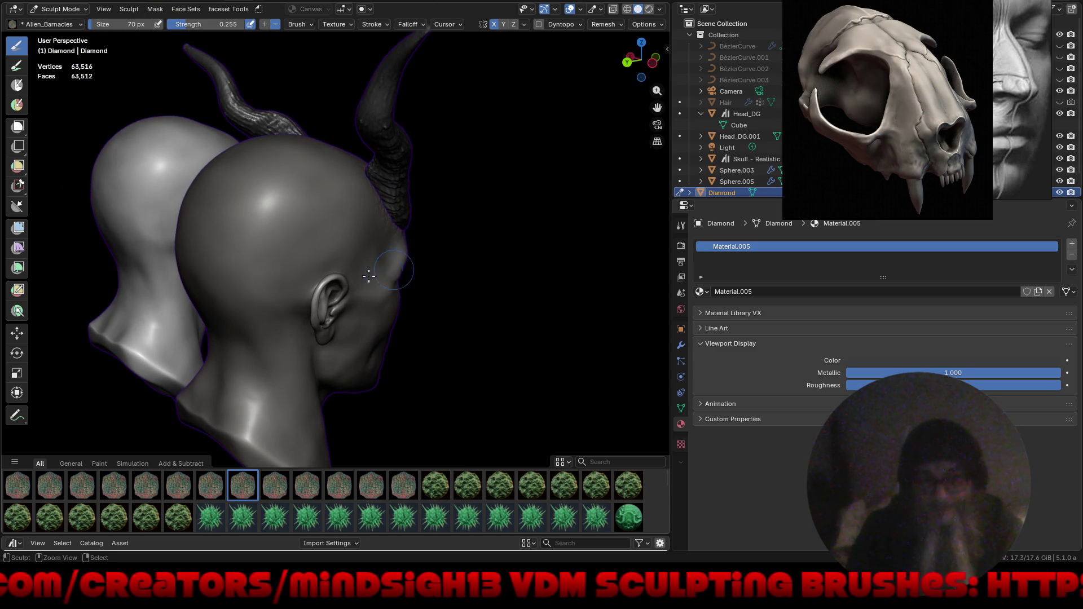
scroll(362, 285, "up", 2)
scroll(362, 284, "up", 2)
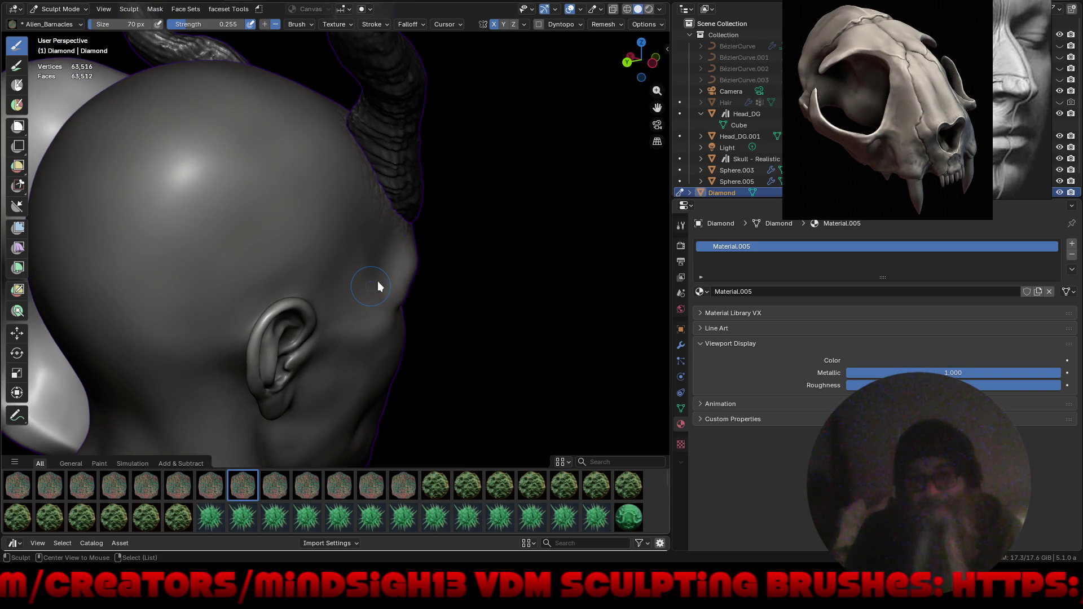
key("alt+q")
key("i")
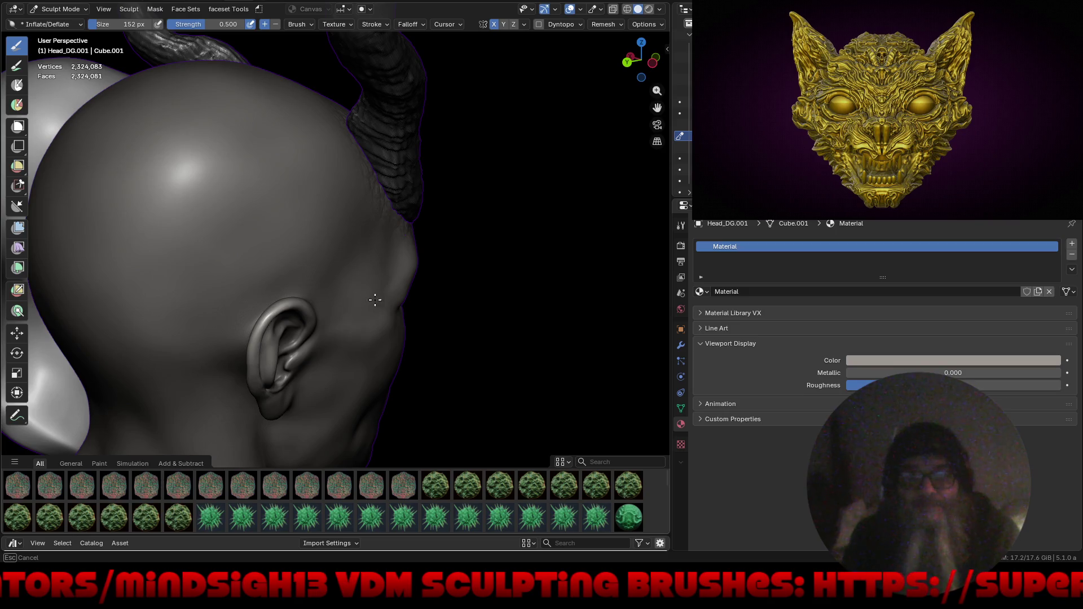
mouse_move(382, 287)
middle_mouse_down()
mouse_move(246, 286)
mouse_move(165, 270)
mouse_move(206, 198)
mouse_move(222, 203)
middle_mouse_up()
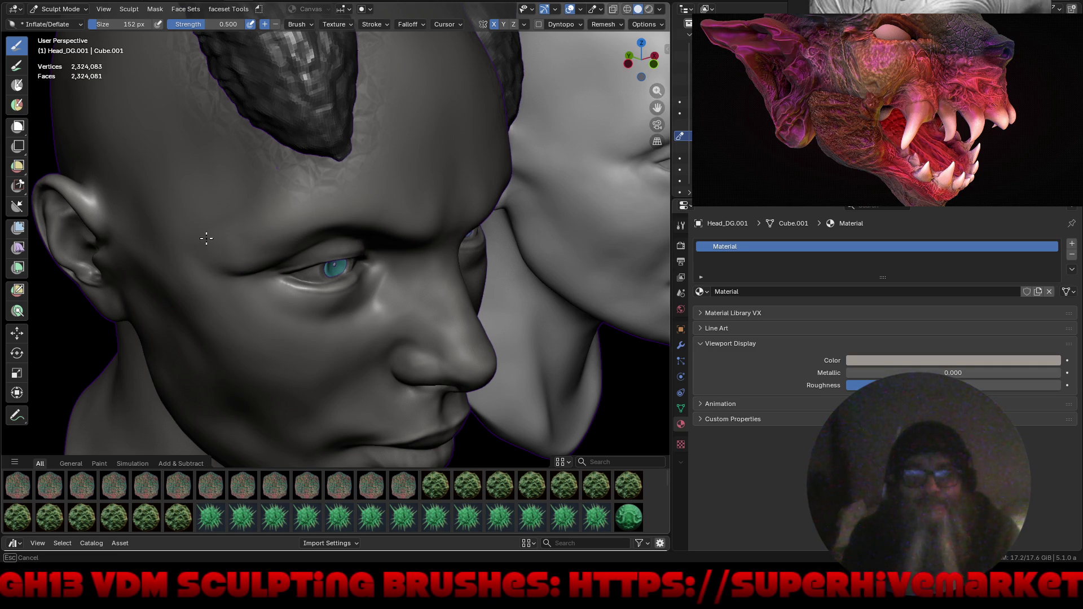
middle_click_drag(198, 251, 257, 238)
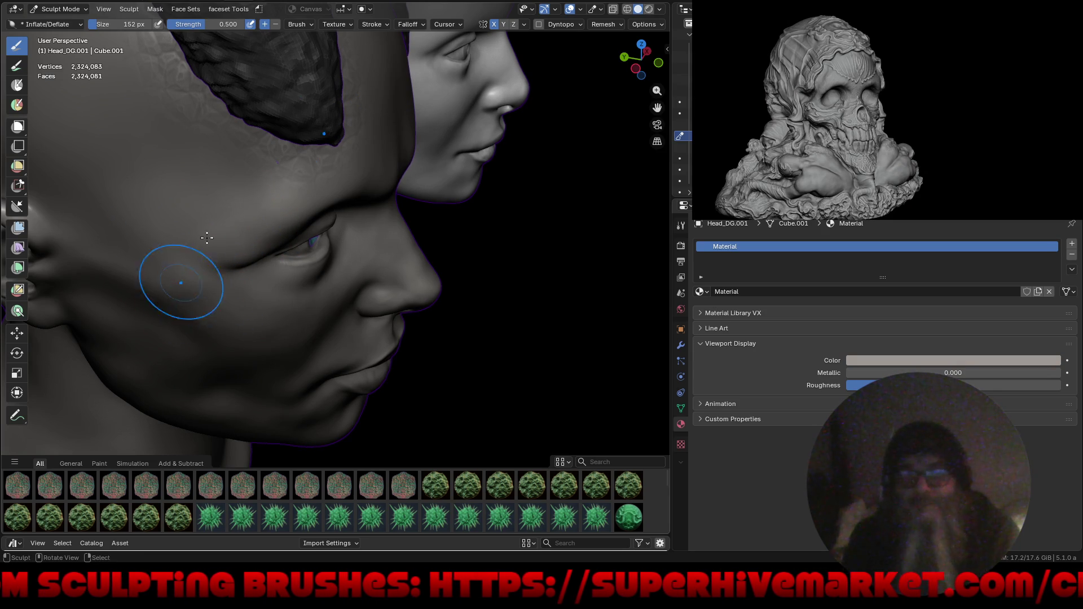
middle_click_drag(164, 290, 227, 317)
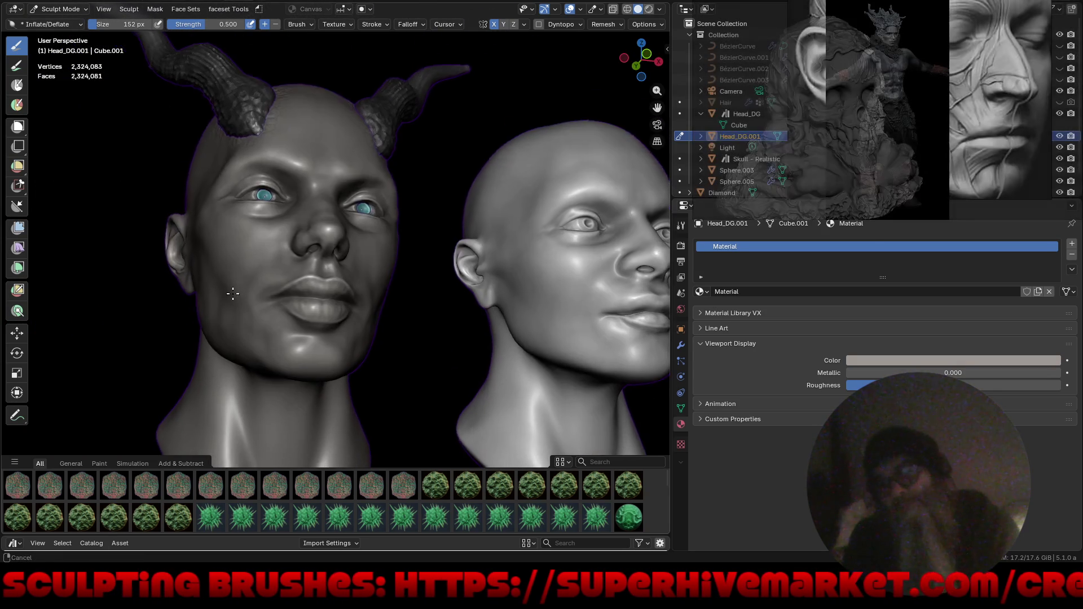
scroll(227, 317, "down", 3)
mouse_move(227, 318)
middle_mouse_down()
mouse_move(313, 317)
mouse_move(356, 292)
middle_mouse_up()
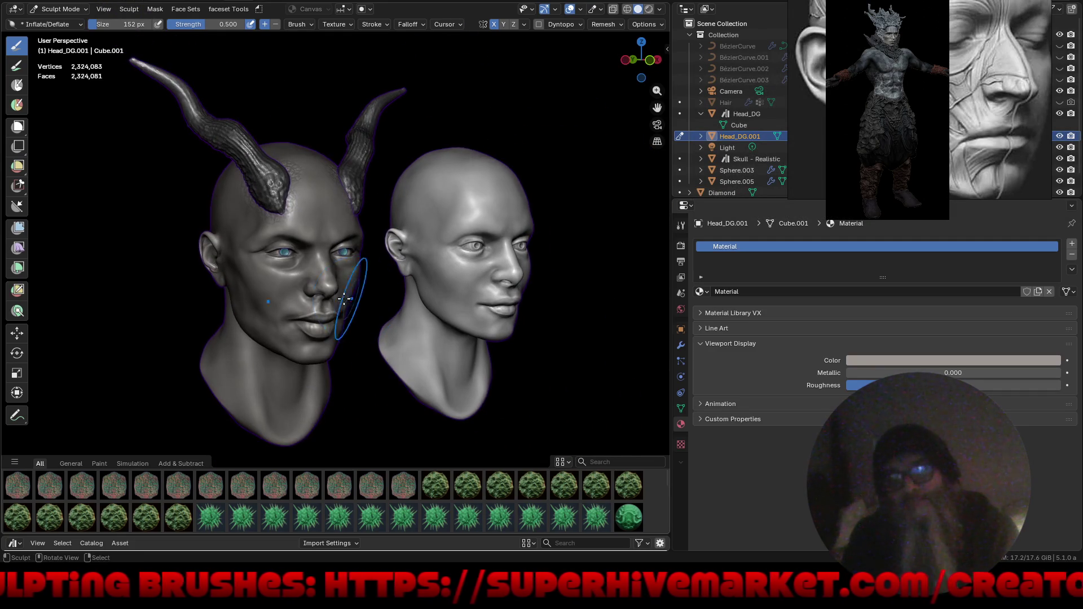
scroll(356, 293, "up", 1)
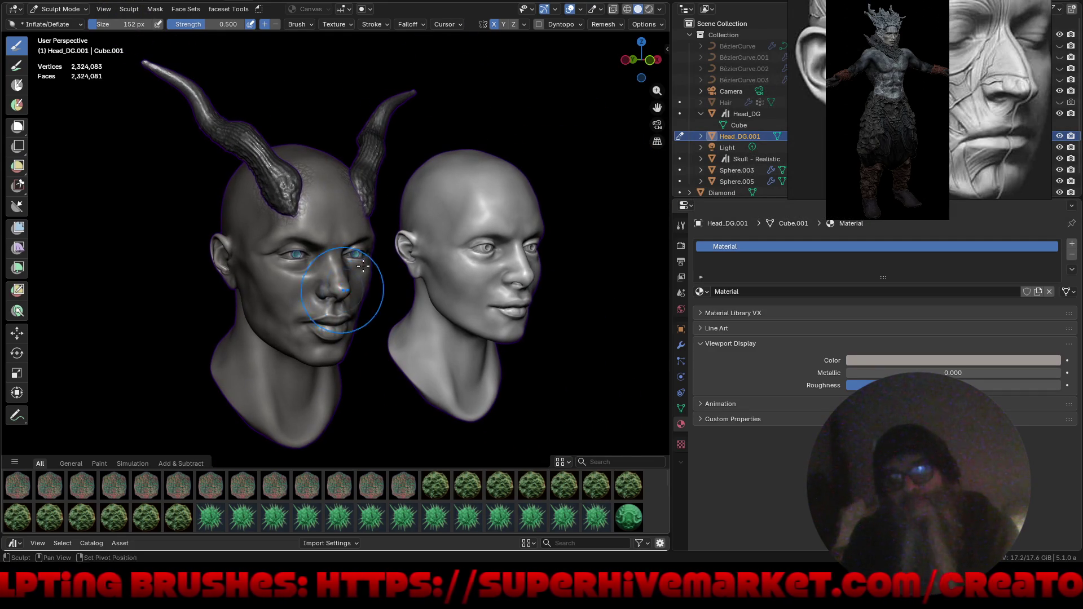
Unhide BézierCurve.001 and .002 in the Outliner, then attempt switching editing to the curve.
left_click(1060, 57)
left_click(1059, 68)
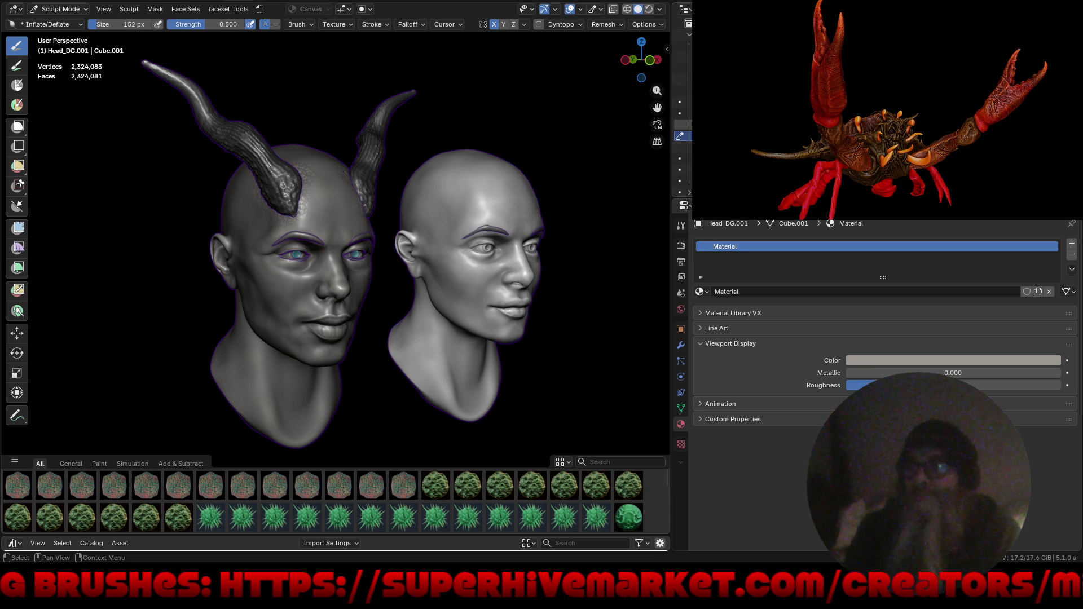
scroll(359, 262, "up", 2)
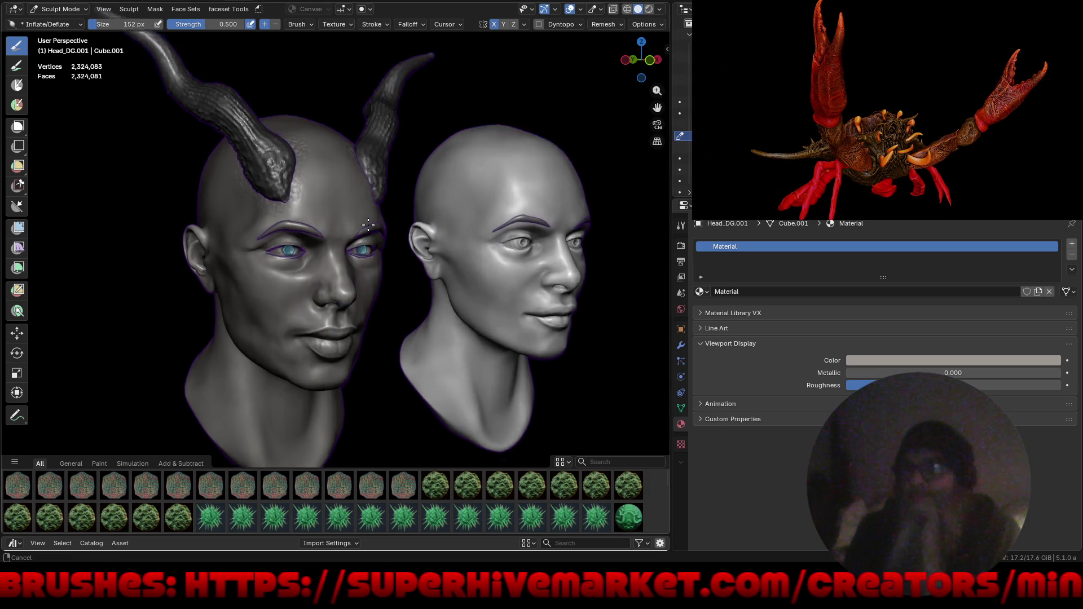
scroll(359, 261, "up", 3)
scroll(398, 212, "up", 3)
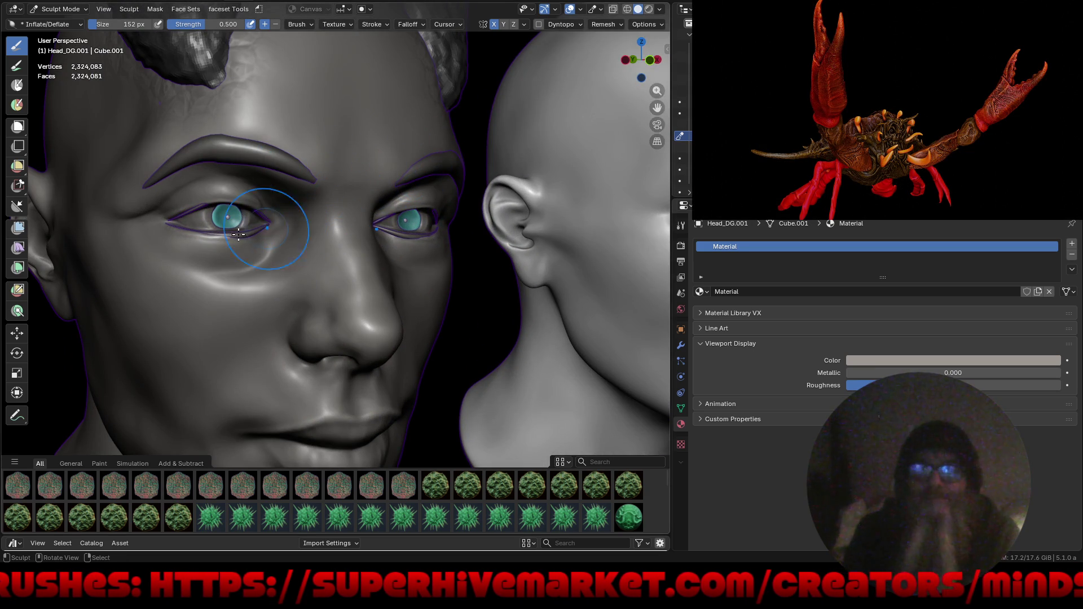
scroll(220, 252, "up", 2)
scroll(286, 178, "up", 2)
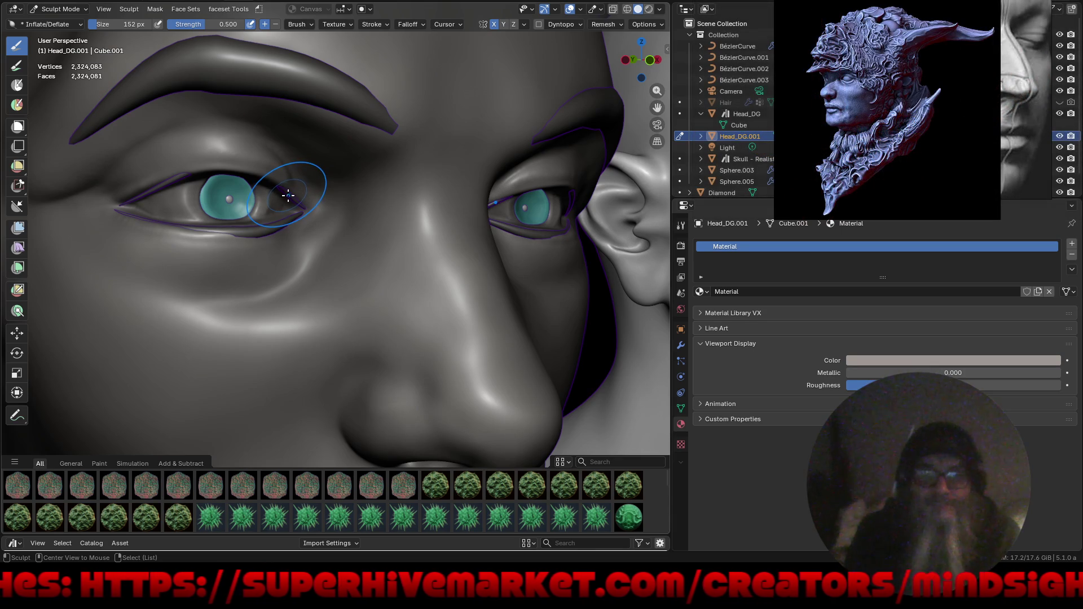
key("alt+q")
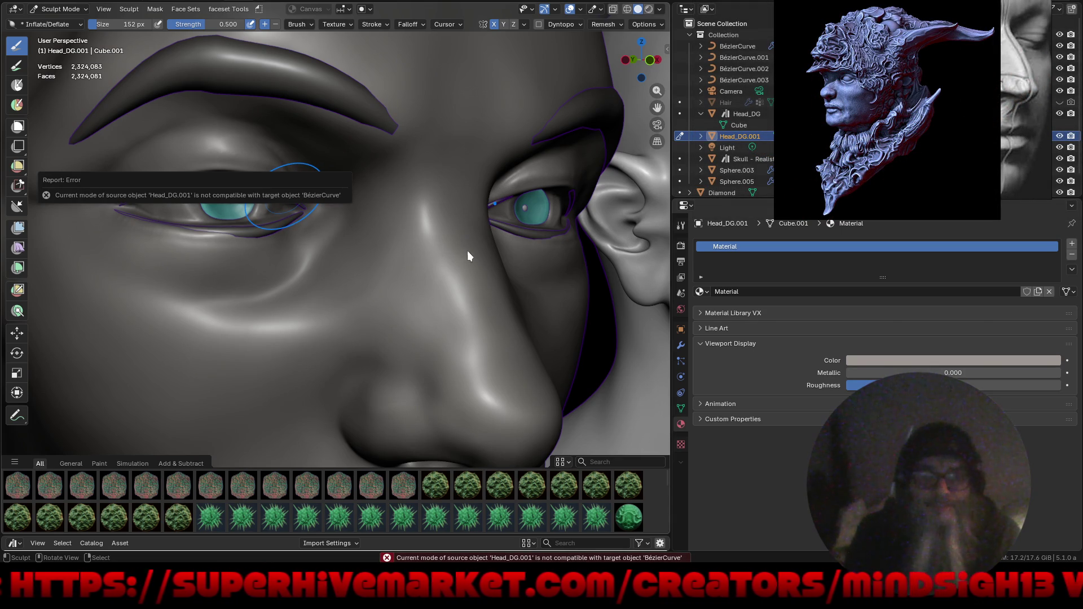
key("ctrl+Tab")
Leave sculpt mode, select BézierCurve and enter Edit Mode on its points.
left_click(342, 271)
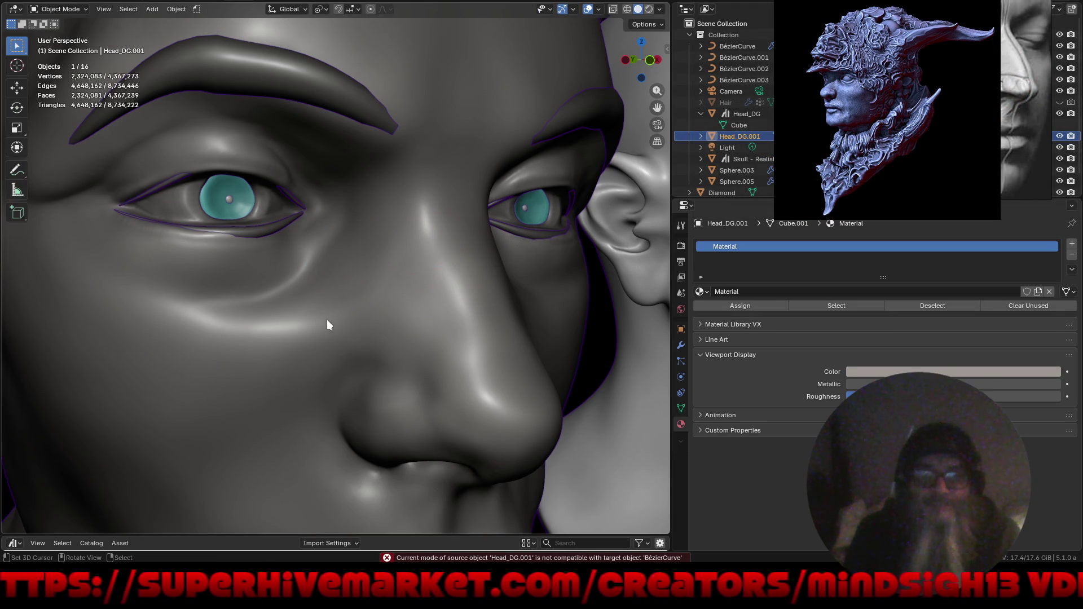
left_click(289, 203, "shift")
key("ctrl+Tab")
left_click(376, 198)
middle_click_drag(376, 198, 271, 218)
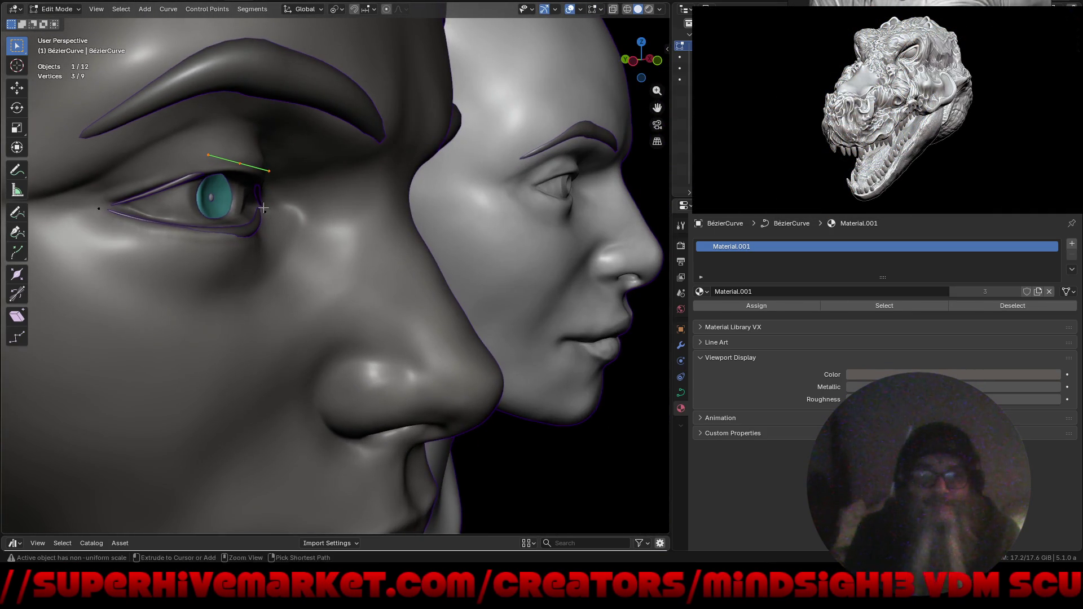
scroll(254, 214, "up", 4)
Move the selected eyelid point along Y, rotate it slightly and reposition it near the eye.
key("g")
key("y")
left_click(250, 234)
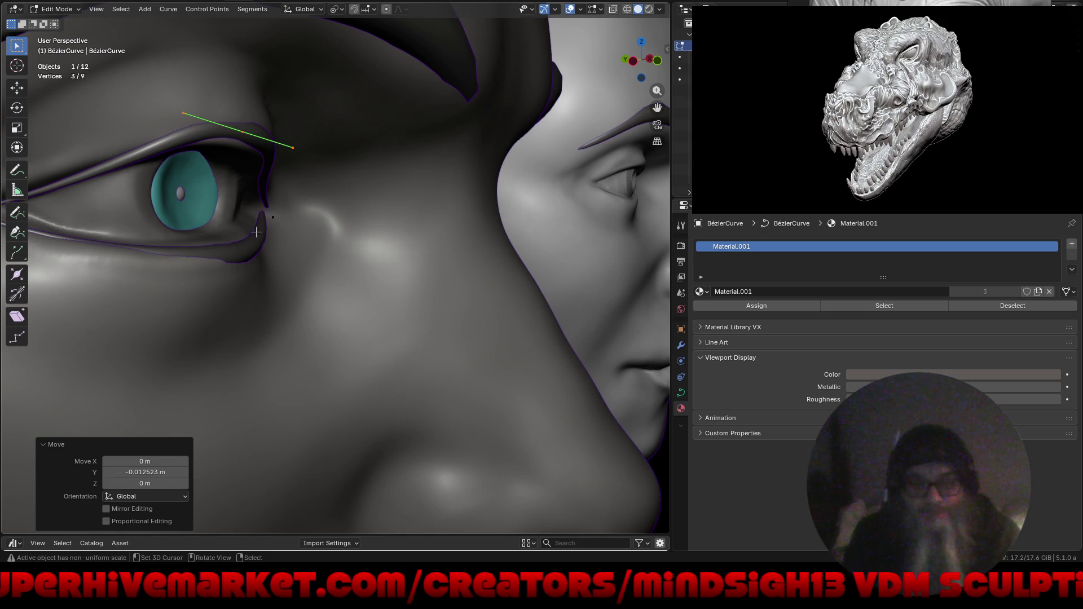
middle_click_drag(250, 234, 270, 161)
scroll(275, 148, "up", 2)
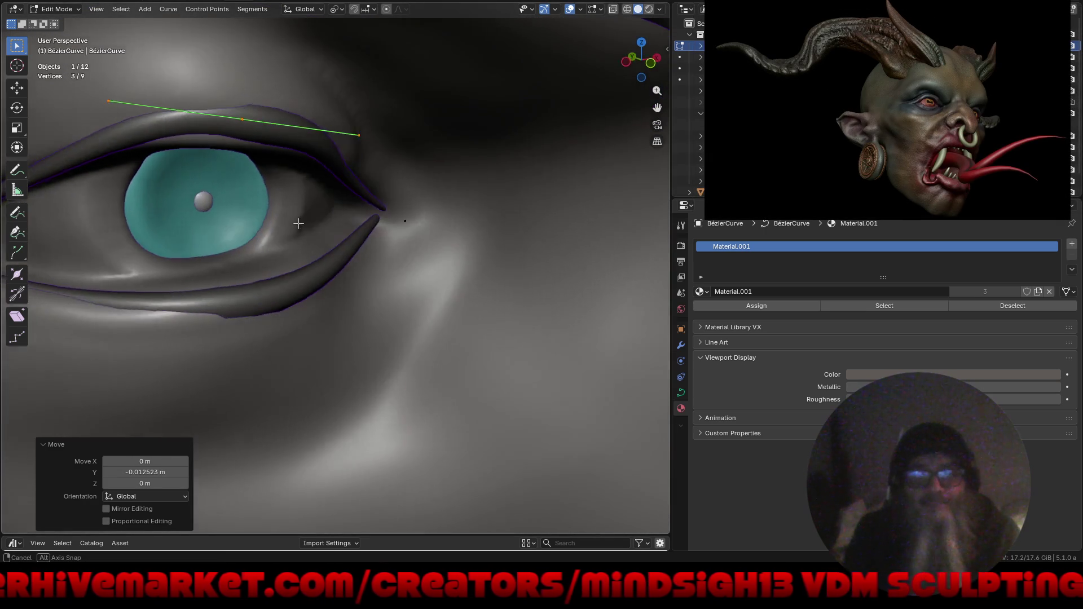
middle_click_drag(373, 212, 278, 224)
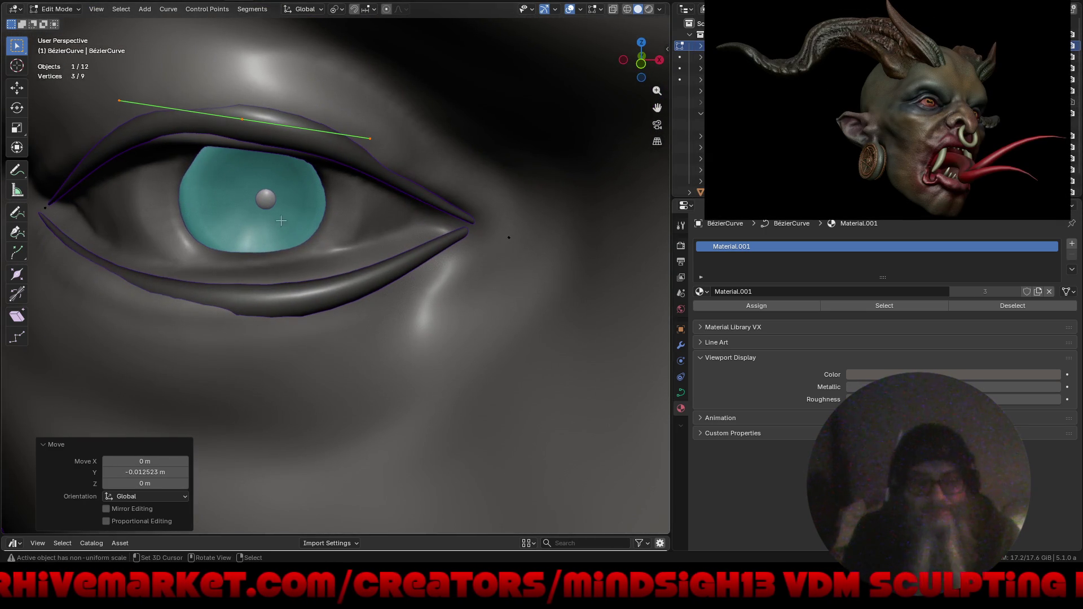
key("r")
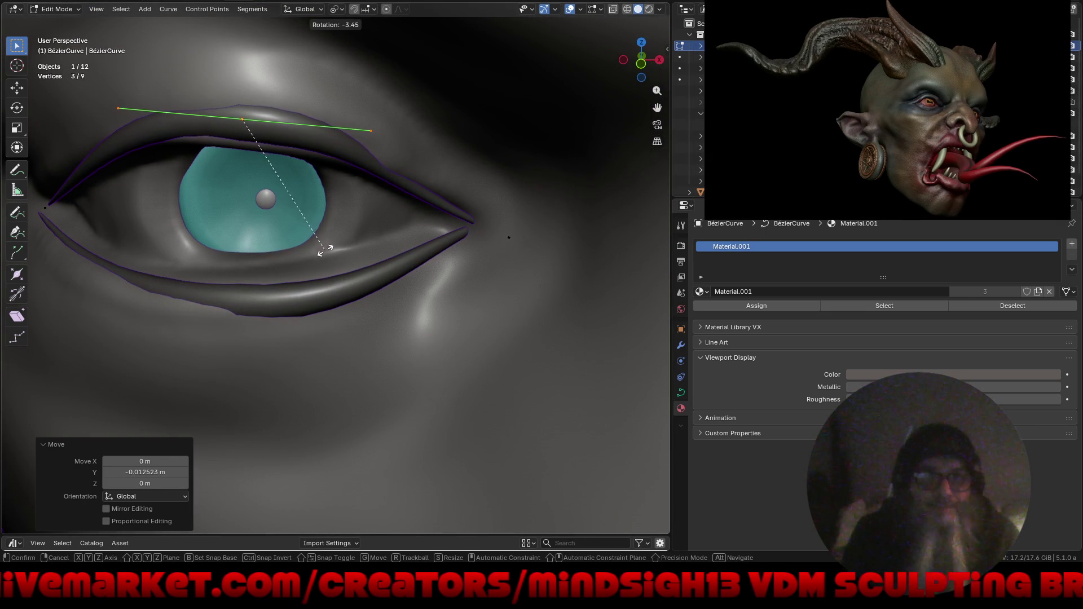
left_click(323, 232)
key("g")
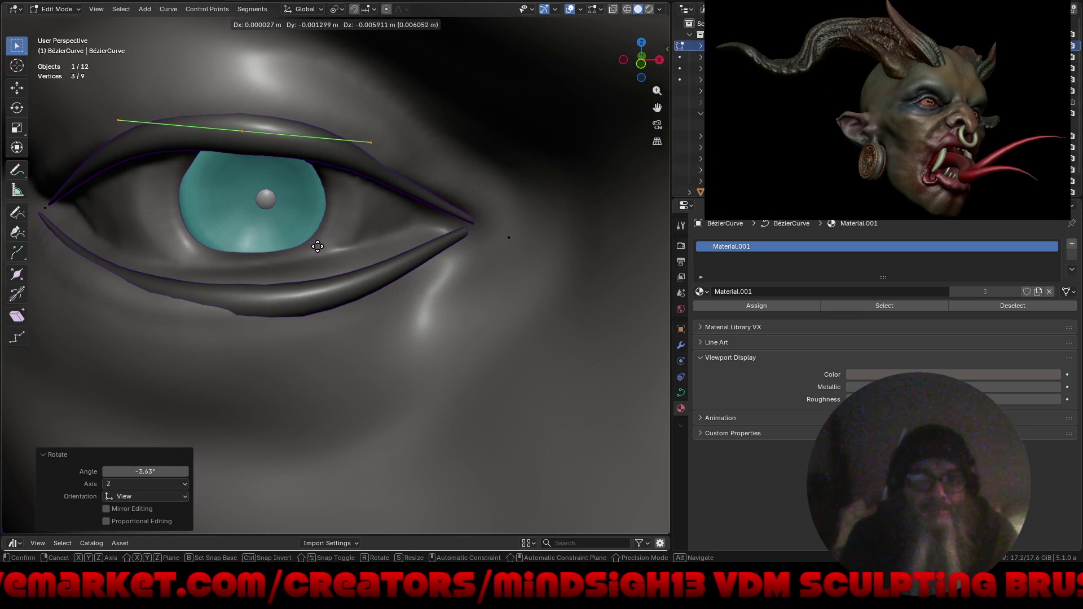
left_click(314, 250)
mouse_move(314, 248)
middle_mouse_down()
mouse_move(418, 257)
mouse_move(409, 249)
middle_mouse_up()
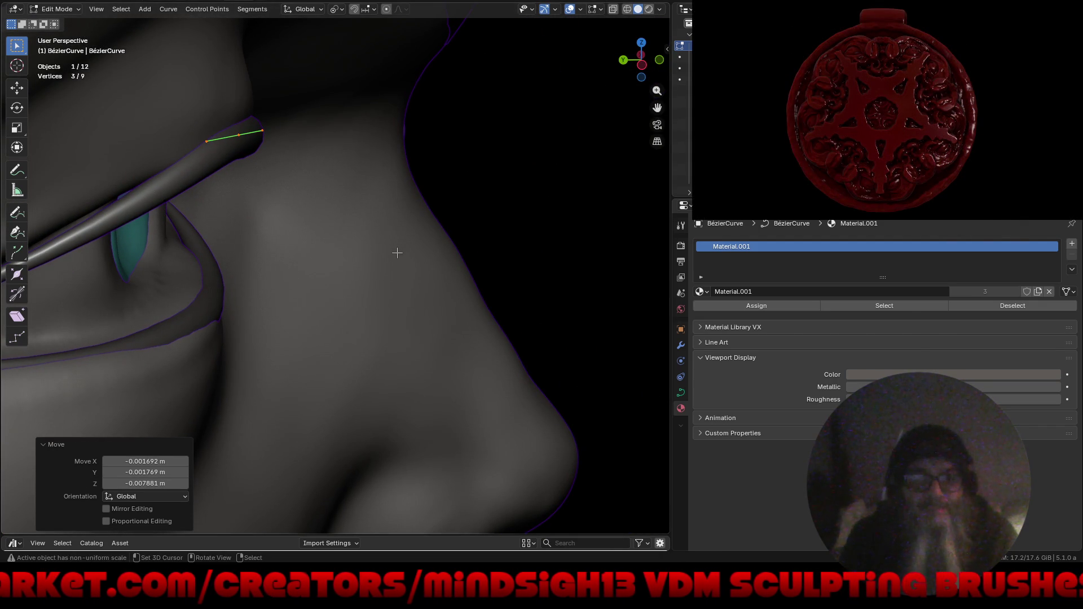
Nudge the point along Y twice more, rotate it a little and thin the tube there with Alt+S.
key("g")
key("y")
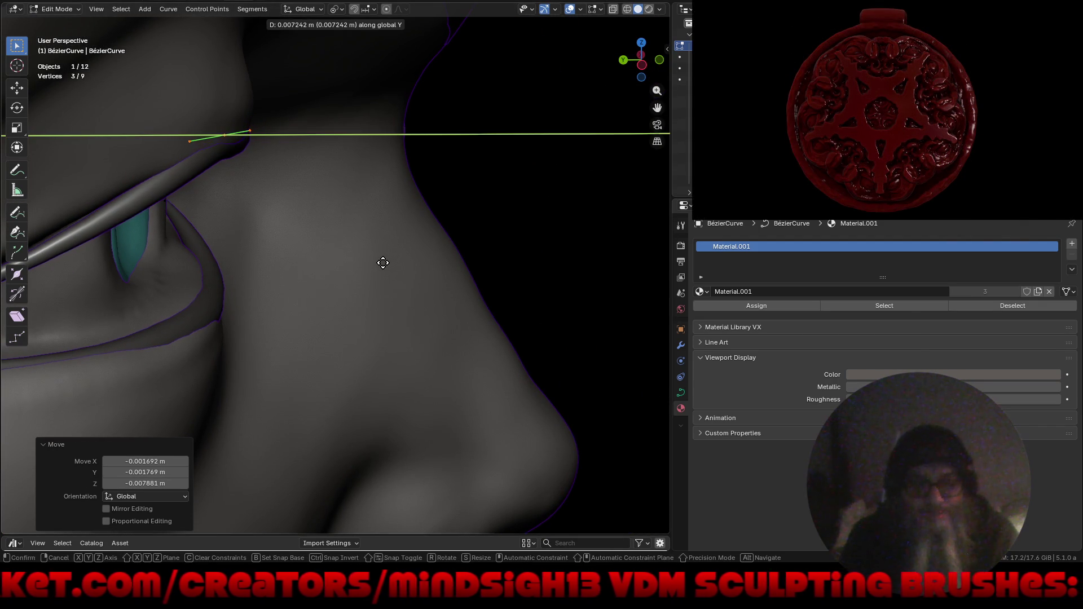
left_click(382, 263)
middle_click_drag(383, 263, 302, 260)
key("g")
key("y")
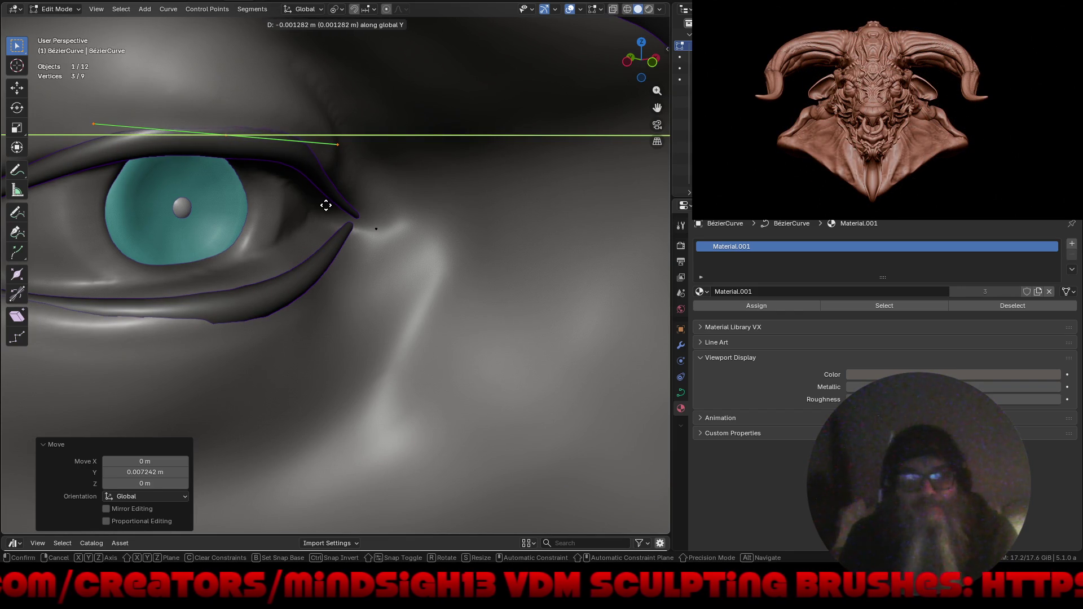
left_click(326, 205)
mouse_move(326, 205)
middle_mouse_down()
mouse_move(292, 181)
mouse_move(299, 162)
middle_mouse_up()
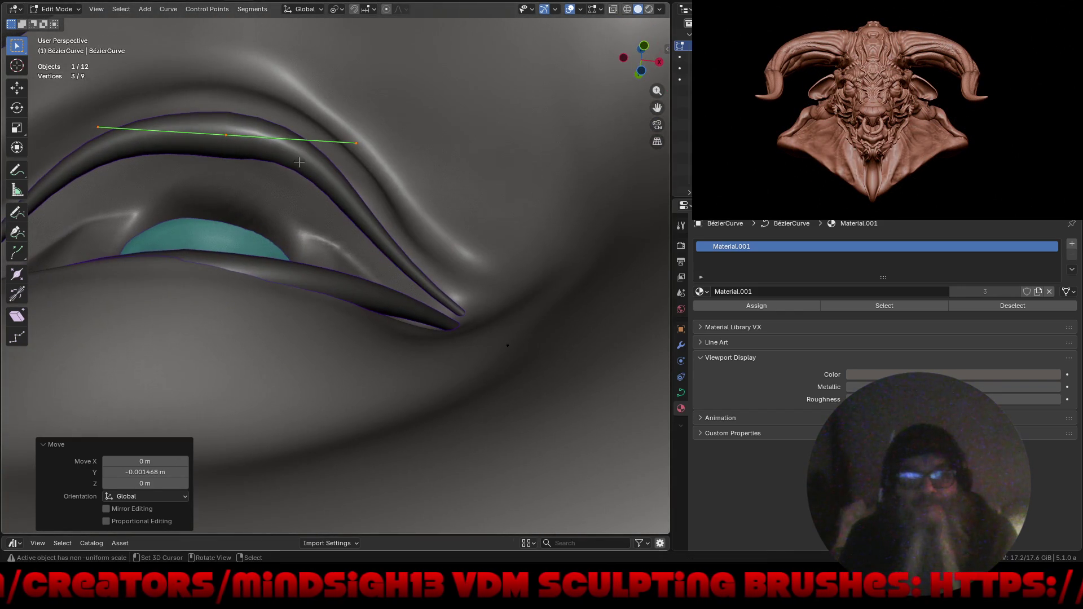
key("r")
left_click(383, 233)
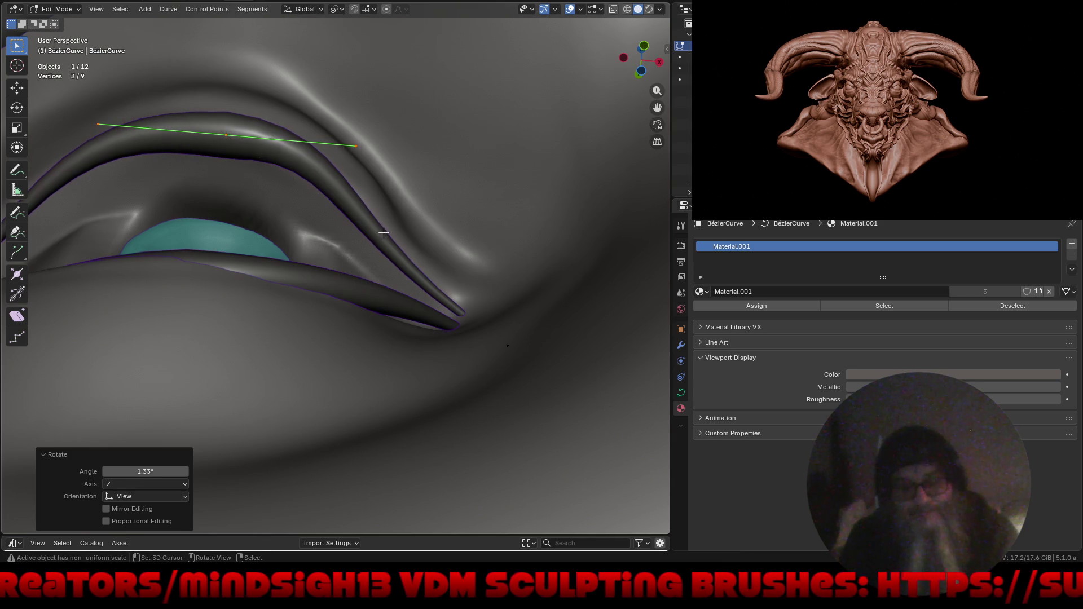
key("alt+s")
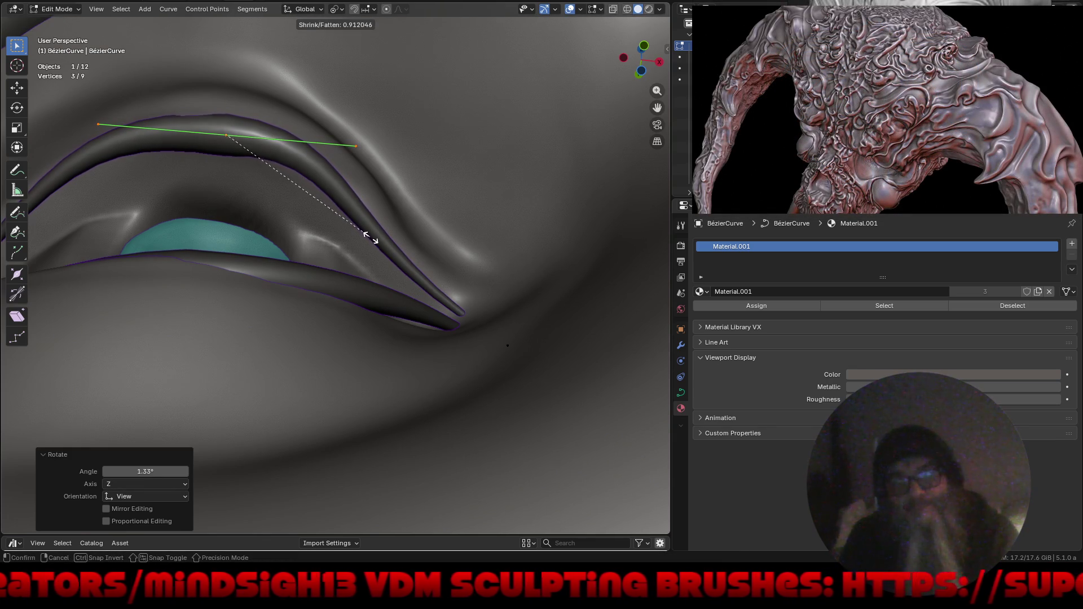
left_click(372, 234)
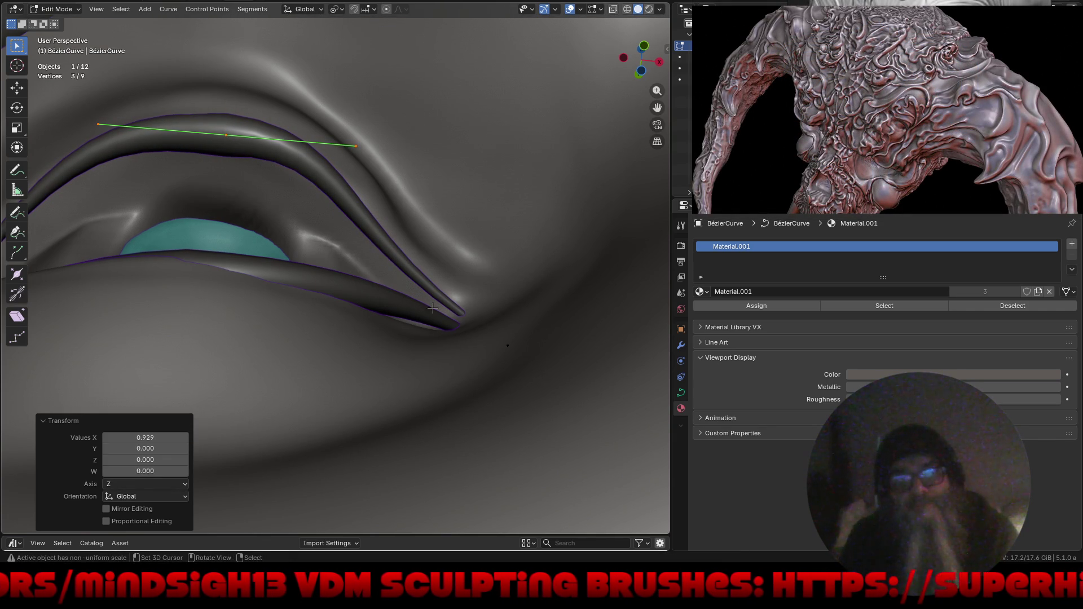
Subdivide the outer-corner eyelid segment, then thicken and rotate the new point.
left_click_drag(468, 250, 545, 436)
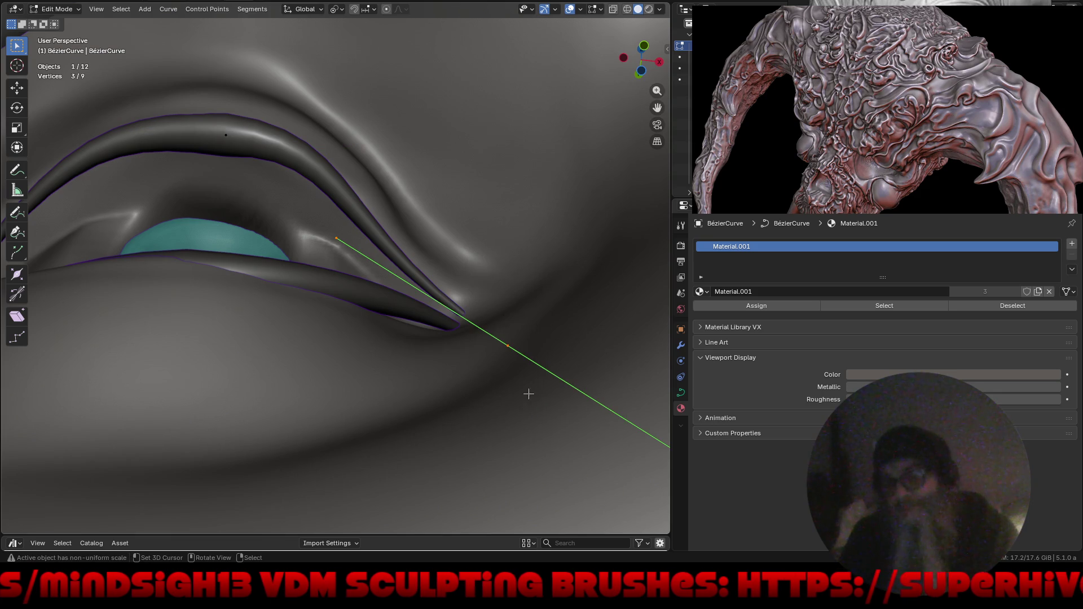
left_click_drag(157, 93, 268, 212, "shift")
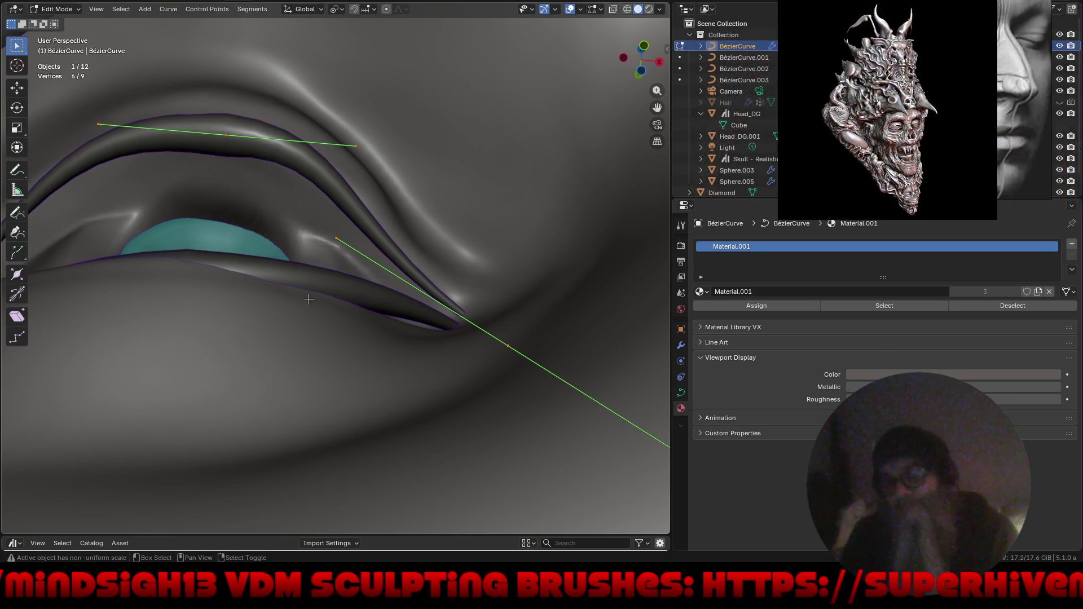
right_click(309, 343)
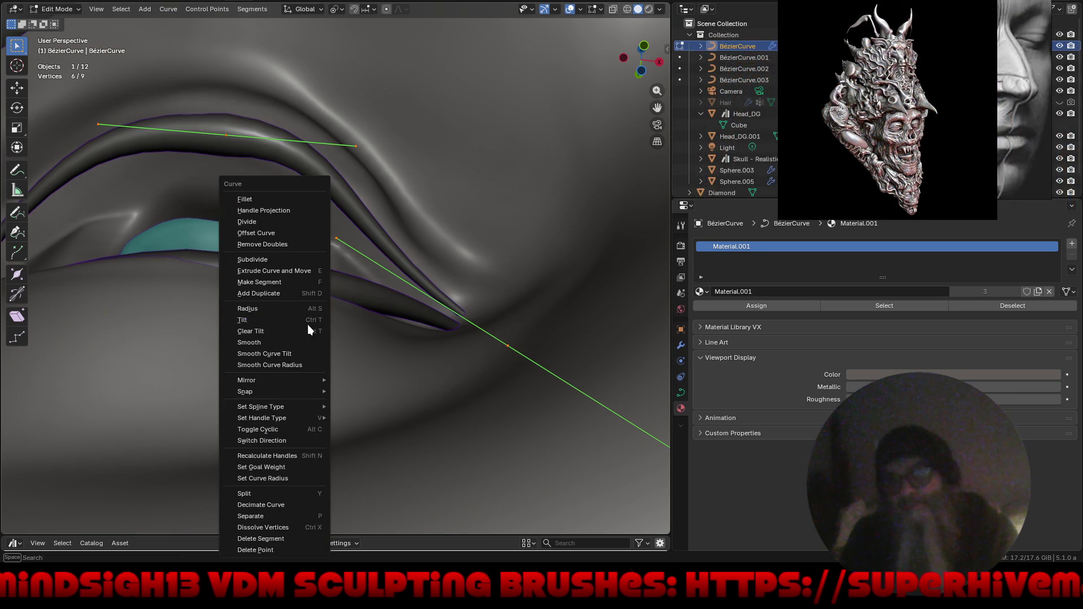
left_click(287, 259)
mouse_move(359, 159)
left_mouse_down()
mouse_move(357, 275)
mouse_move(324, 270)
left_mouse_up()
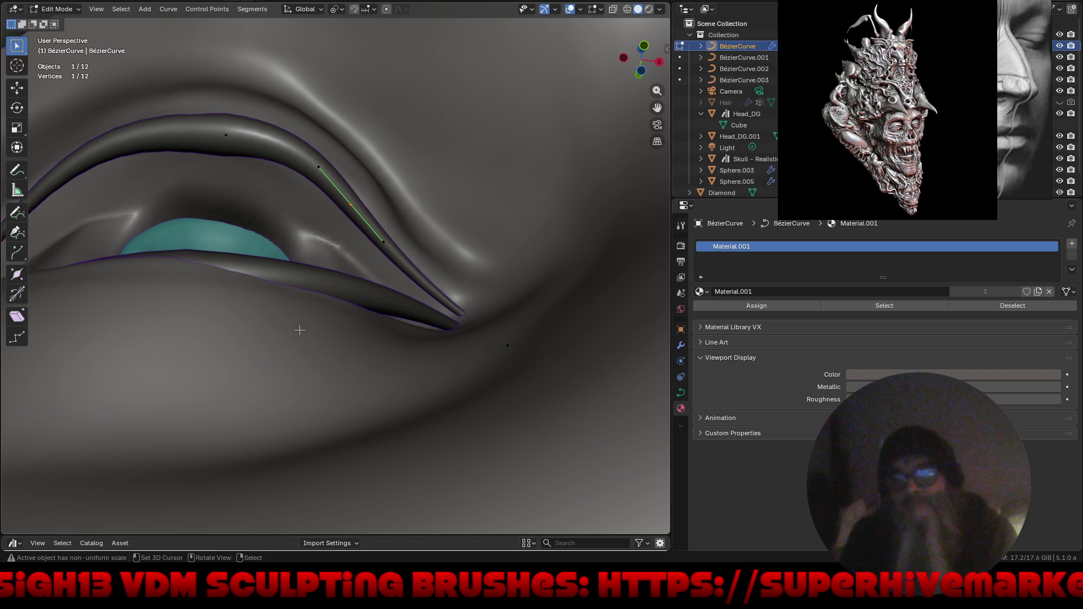
key("alt+s")
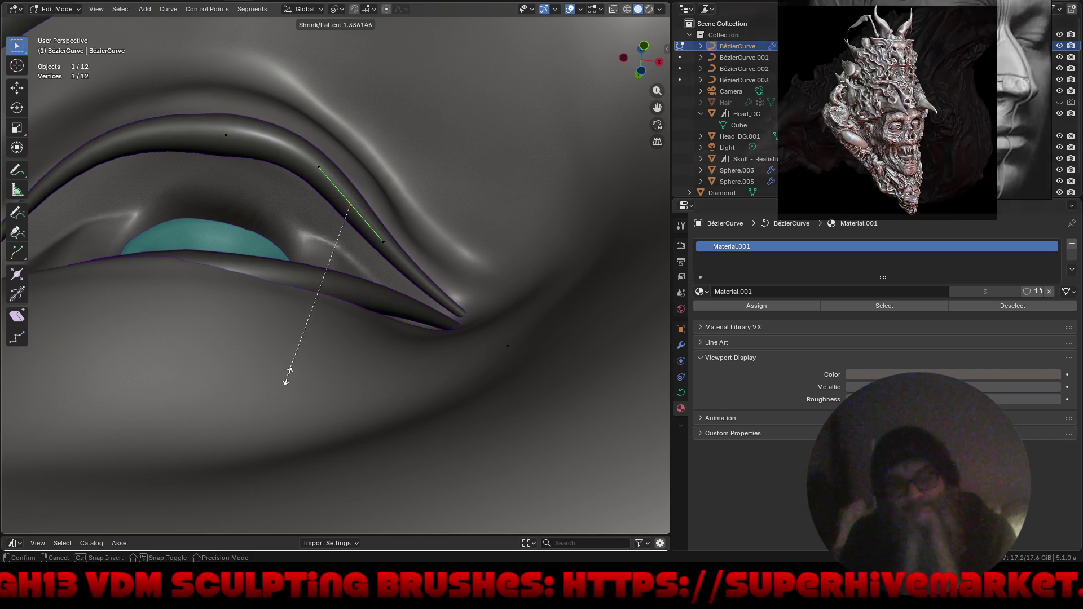
left_click(292, 368)
key("r")
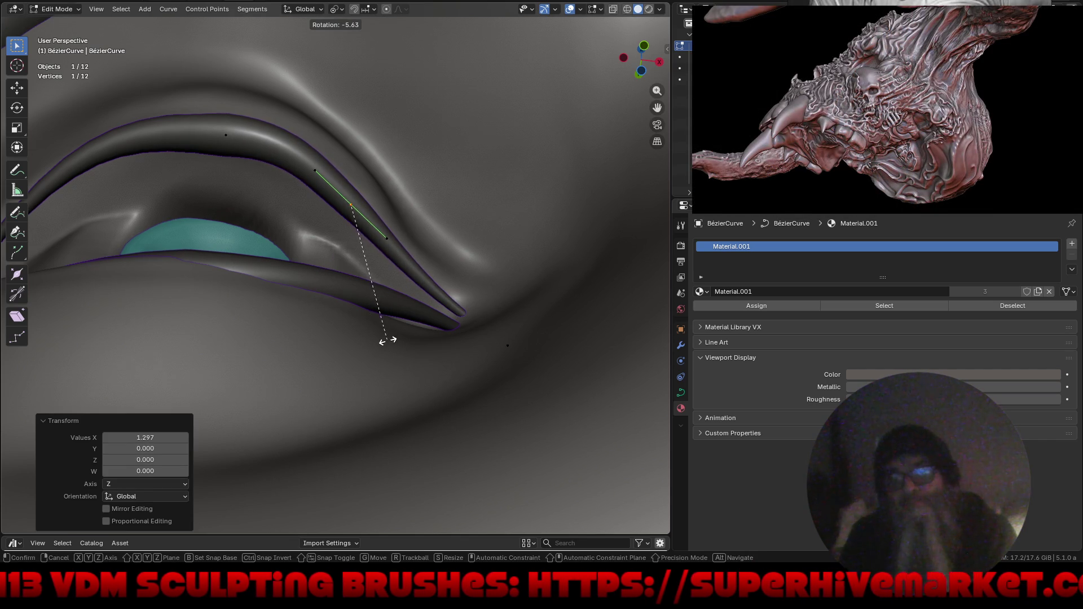
left_click(382, 340)
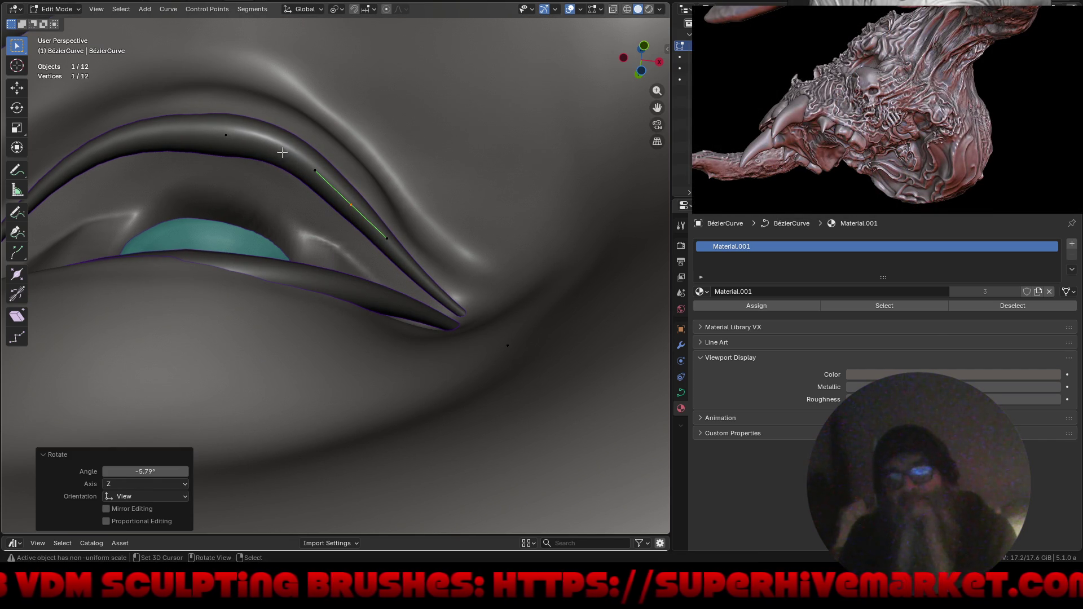
Move the left handle of the top eyelid point and select its neighbouring upper-lid points.
left_click_drag(193, 101, 261, 204)
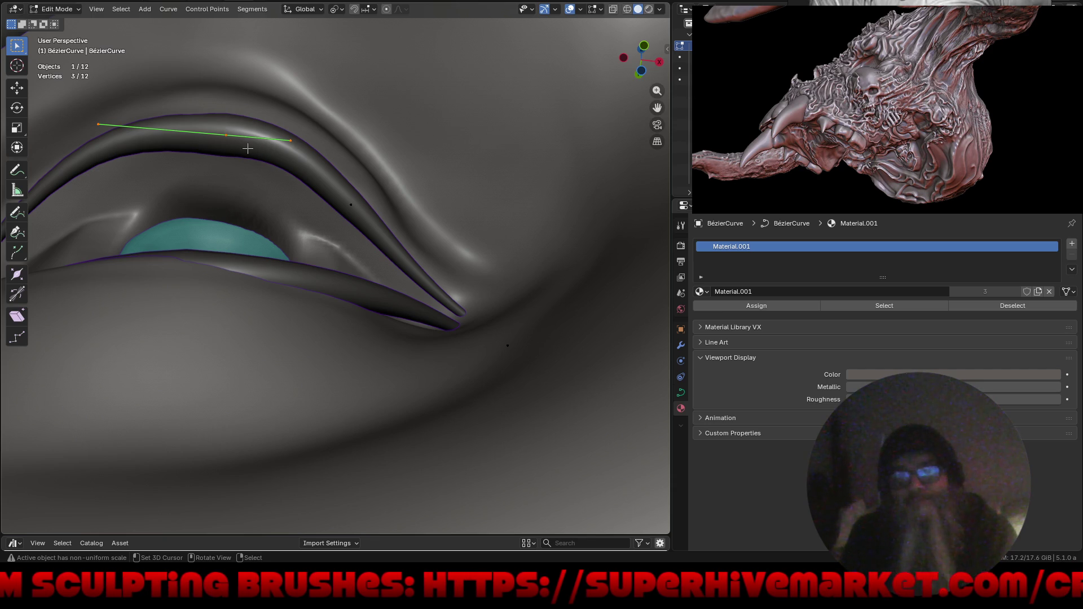
left_click_drag(82, 108, 132, 184)
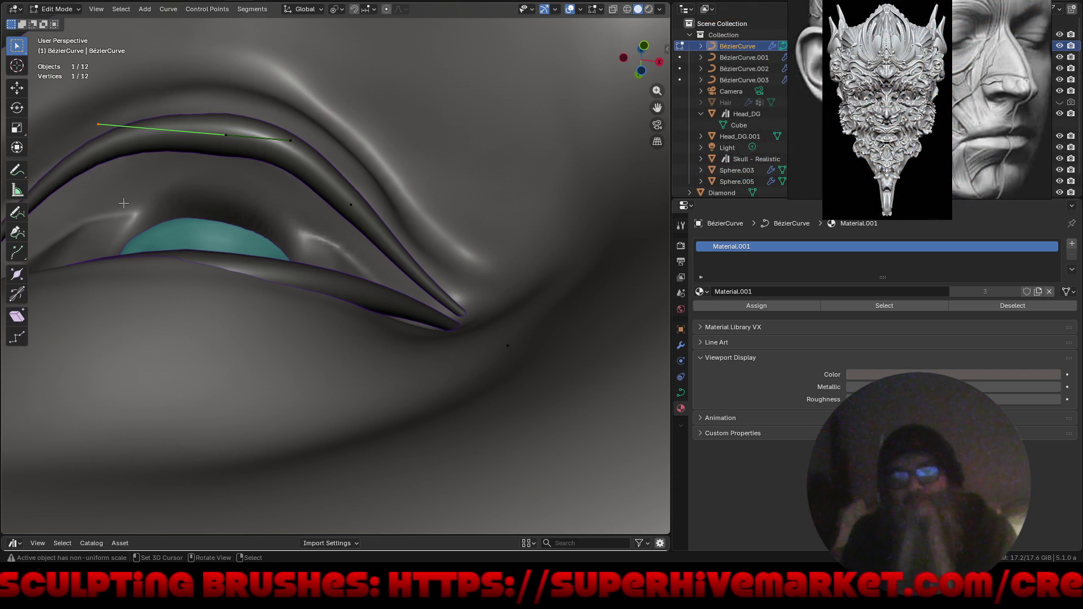
key("g")
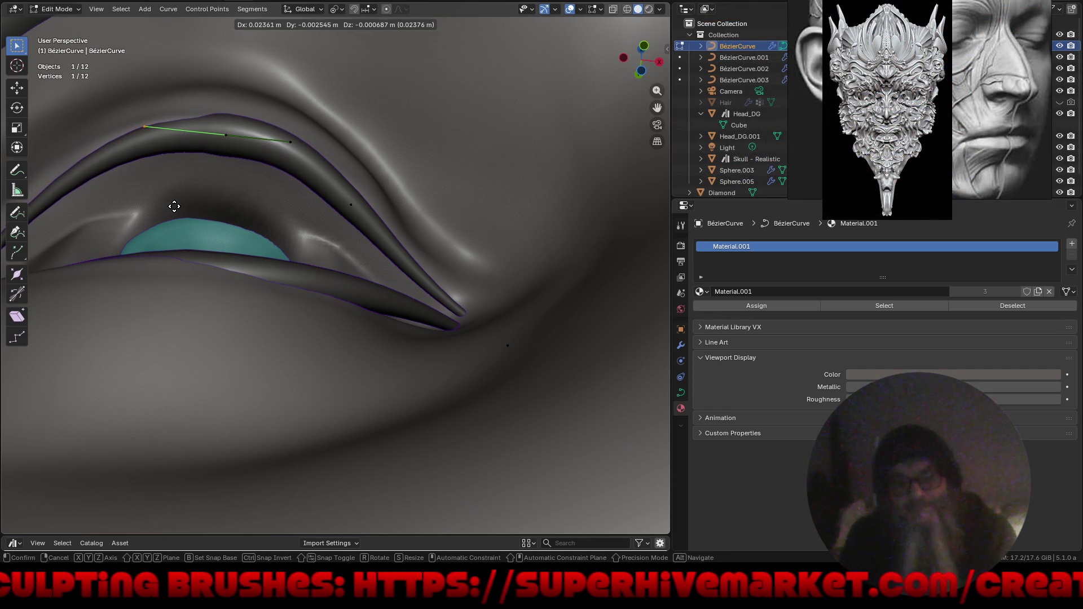
left_click(191, 209)
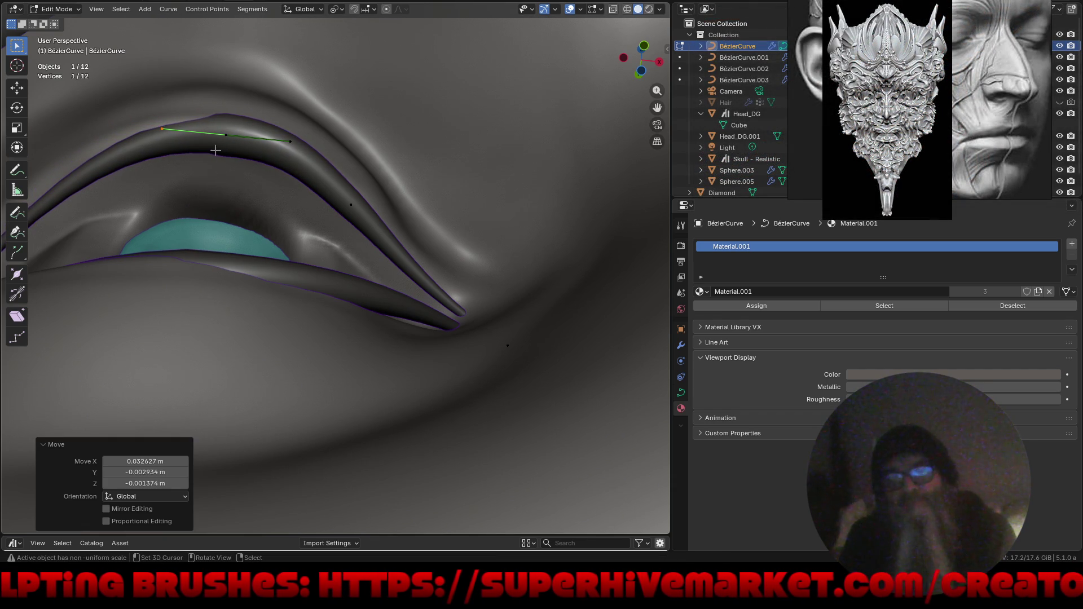
middle_click_drag(183, 198, 273, 187, "shift")
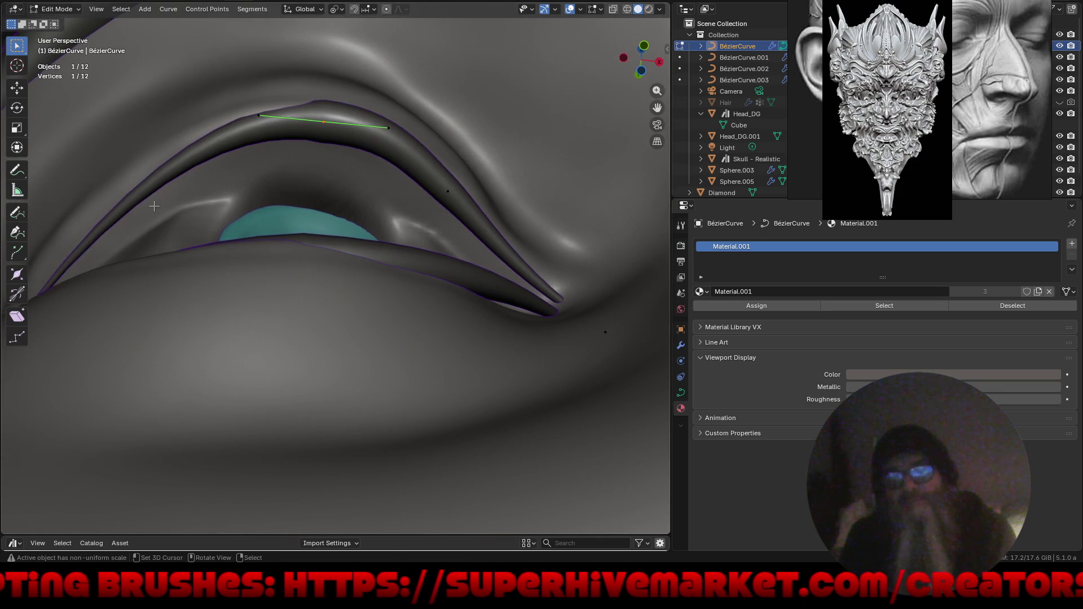
scroll(151, 192, "up", 2)
scroll(150, 193, "up", 2)
left_click_drag(120, 226, 289, 401)
middle_click_drag(289, 402, 296, 282, "shift")
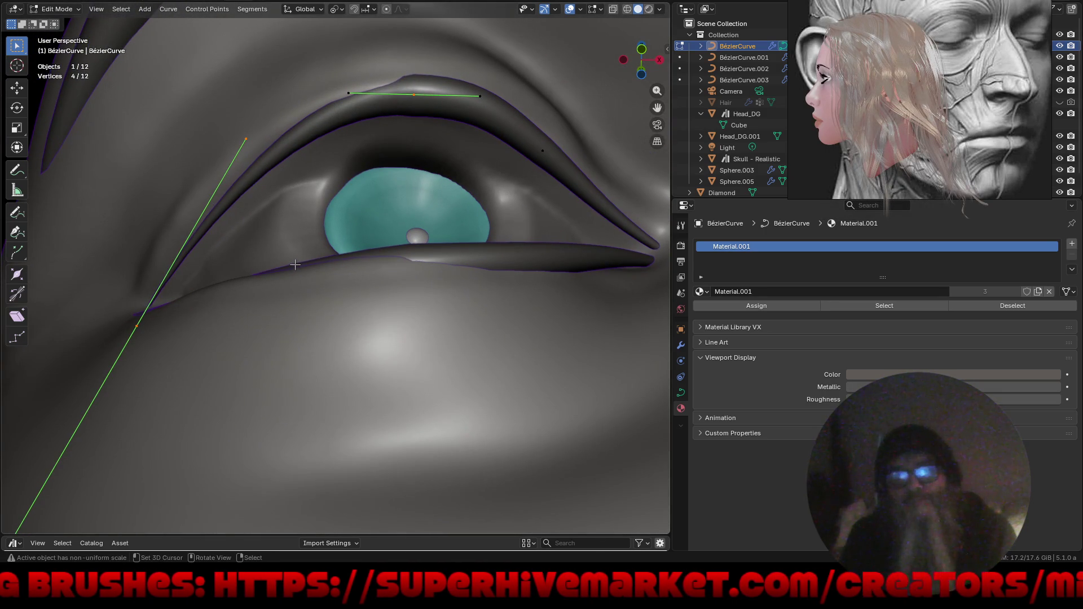
Subdivide the selected upper-lid segment and thicken the tube at the new and corner points.
right_click(296, 264)
left_click(289, 260)
left_click_drag(258, 112, 365, 223)
key("alt+s")
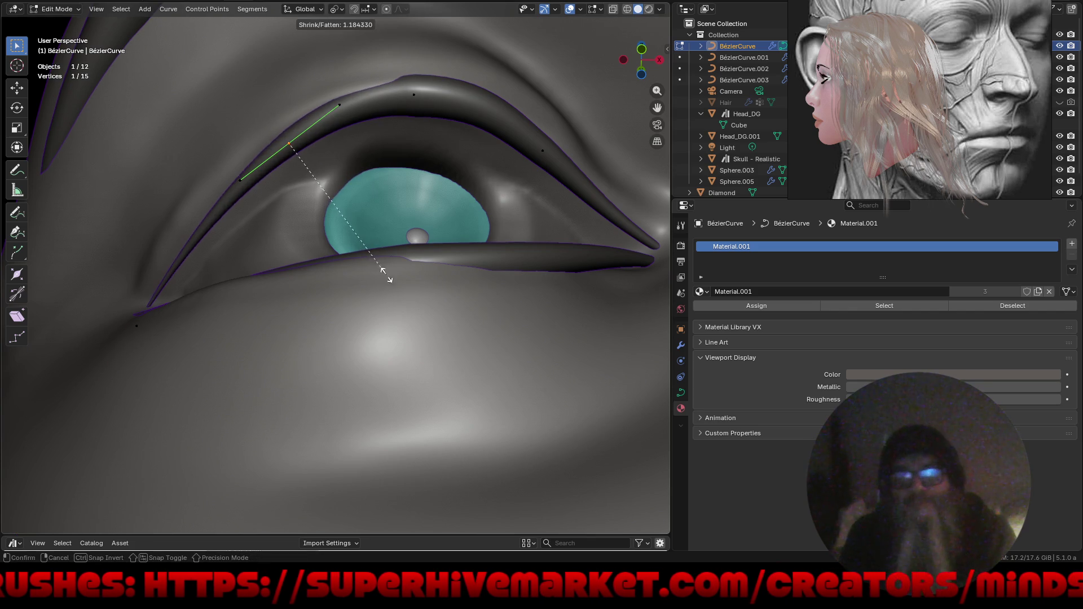
left_click(384, 294)
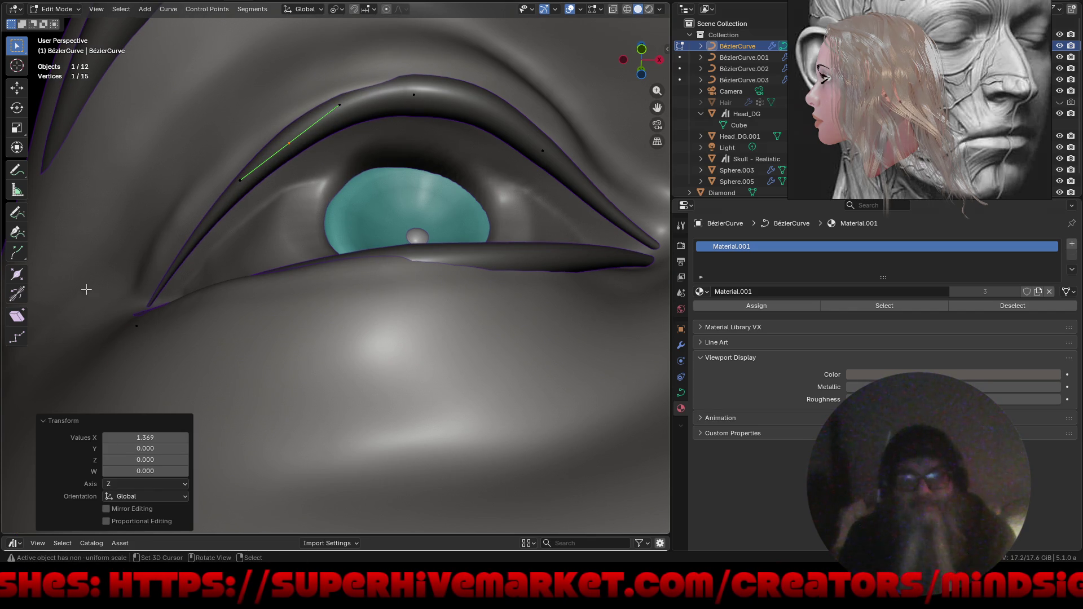
left_click_drag(77, 286, 267, 396)
key("alt+s")
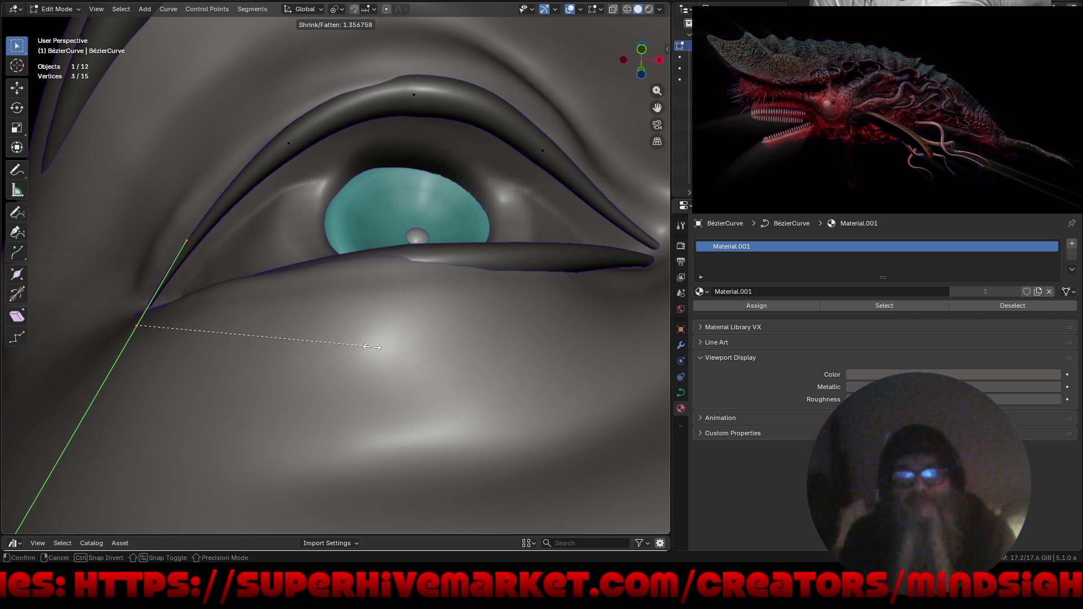
left_click(437, 346)
Level the top eyelid point with a rotation and shift it into place.
left_click_drag(374, 66, 469, 167)
middle_click_drag(370, 180, 434, 249)
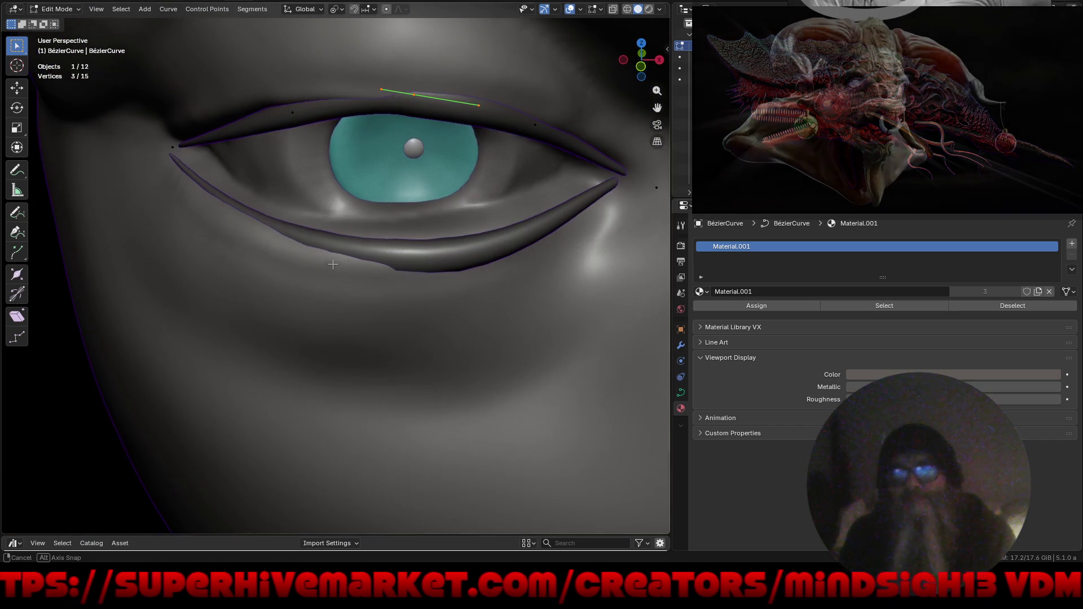
middle_click_drag(434, 249, 438, 236)
key("r")
left_click(461, 235)
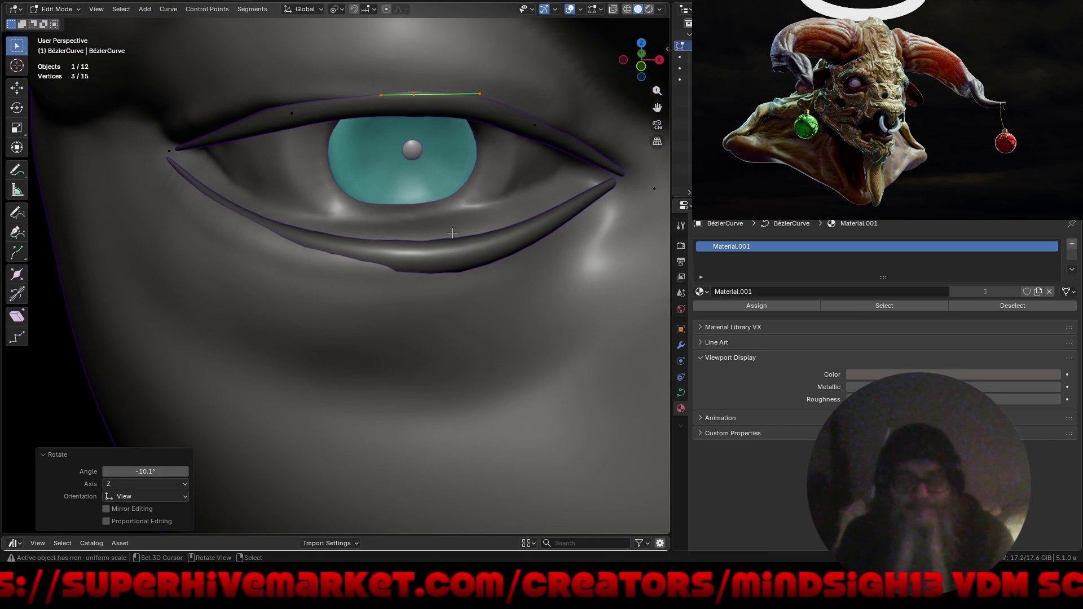
key("g")
left_click(438, 235)
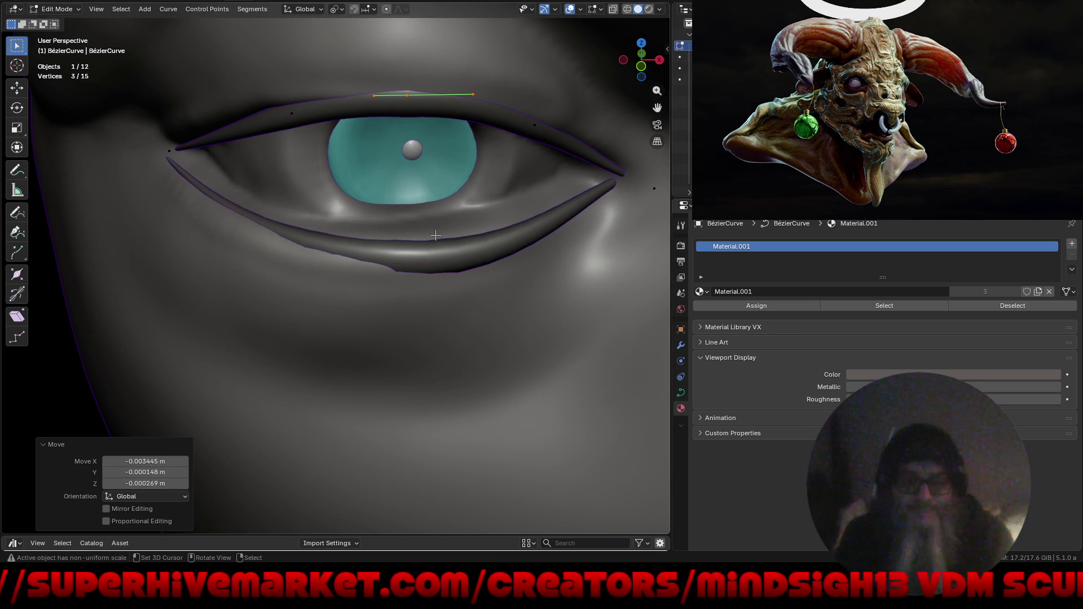
Tilt the points near the eye corner about 4.9° and nudge them, then maximise the 3D view.
left_click_drag(234, 102, 460, 193)
middle_click_drag(459, 194, 369, 233)
key("r")
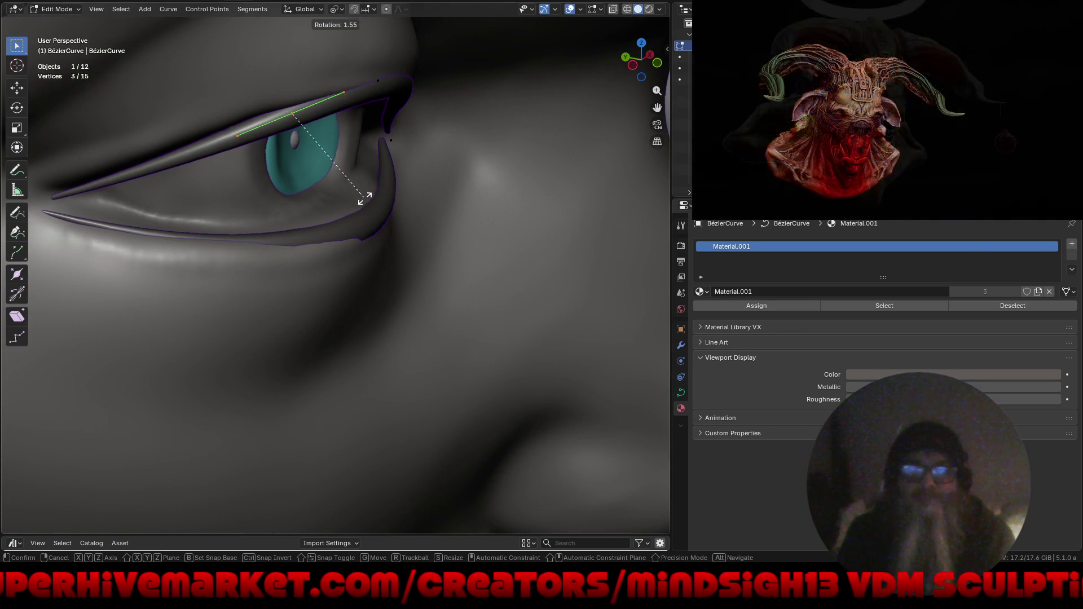
left_click(362, 212)
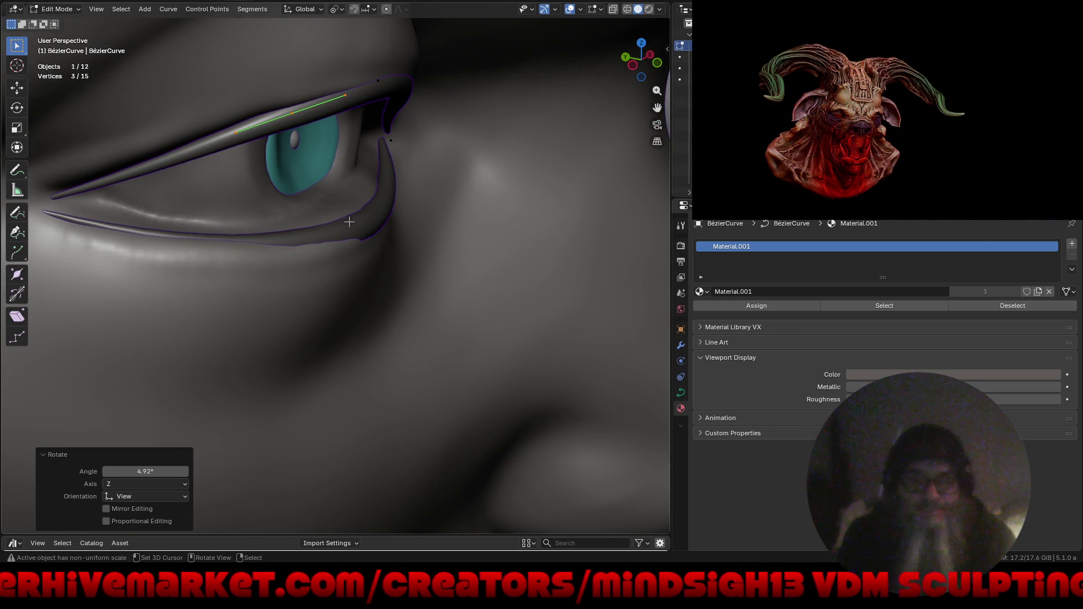
key("g")
left_click(348, 218)
mouse_move(348, 218)
middle_mouse_down()
mouse_move(258, 117)
mouse_move(345, 133)
middle_mouse_up()
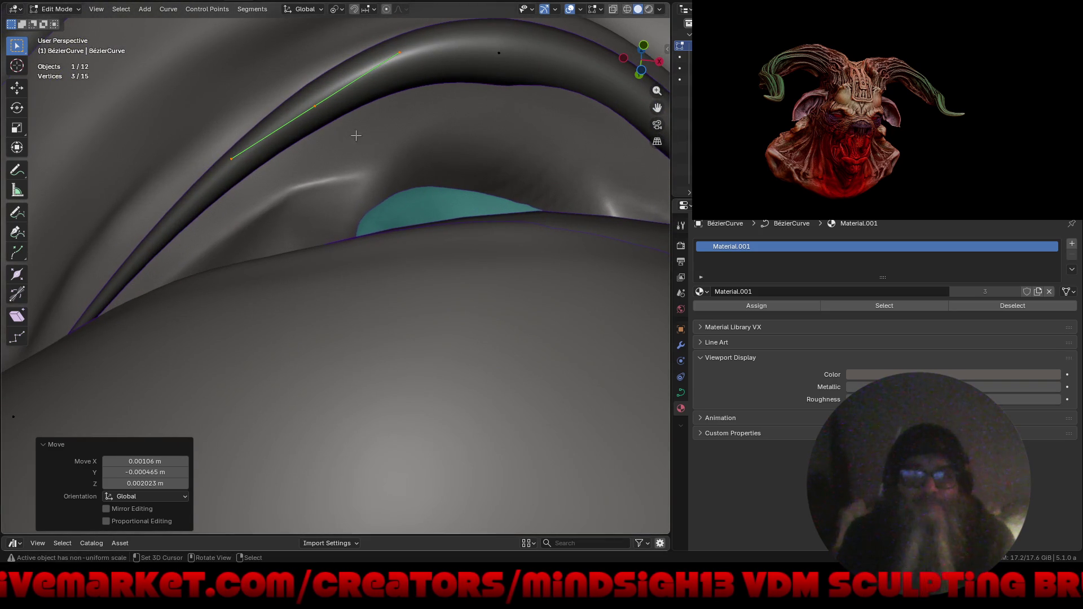
key("g")
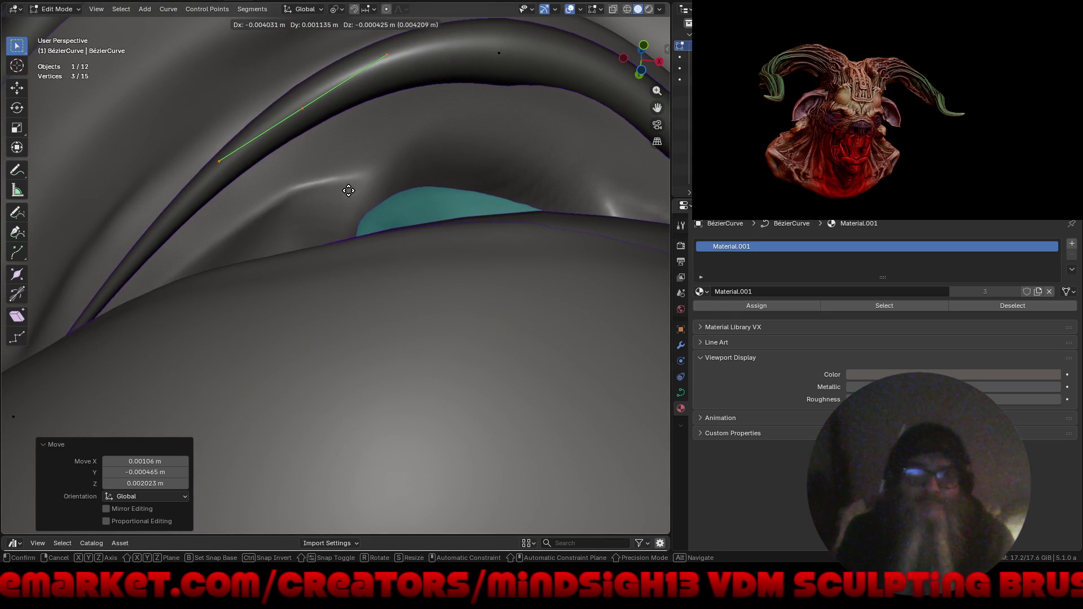
left_click(351, 192)
mouse_move(350, 193)
middle_mouse_down()
mouse_move(413, 283)
mouse_move(402, 273)
middle_mouse_up()
key("ctrl+alt+space")
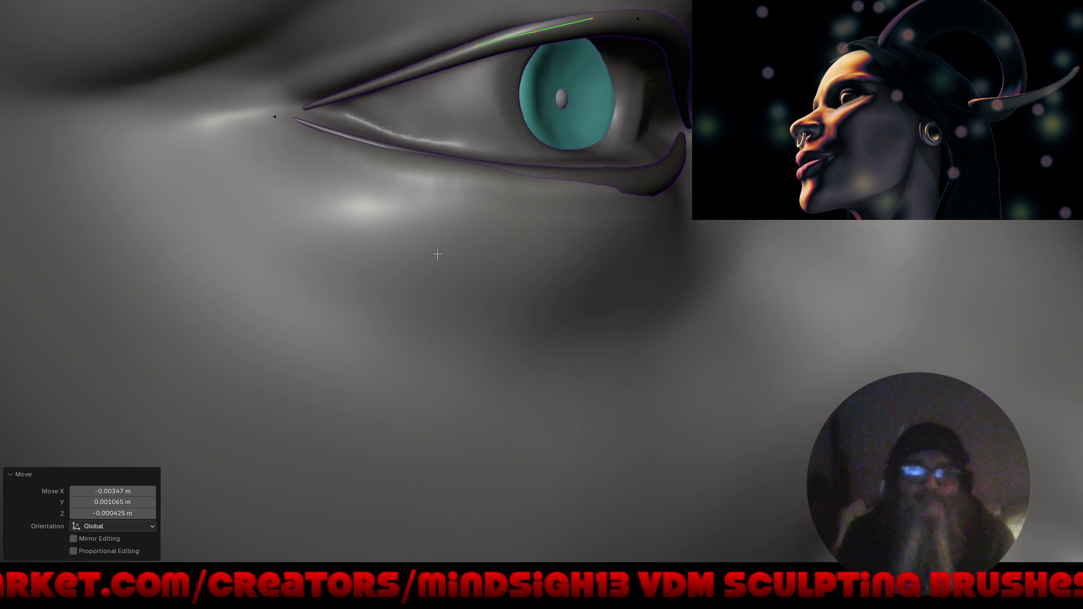
scroll(436, 259, "up", 2)
scroll(308, 286, "up", 2)
scroll(309, 286, "up", 2)
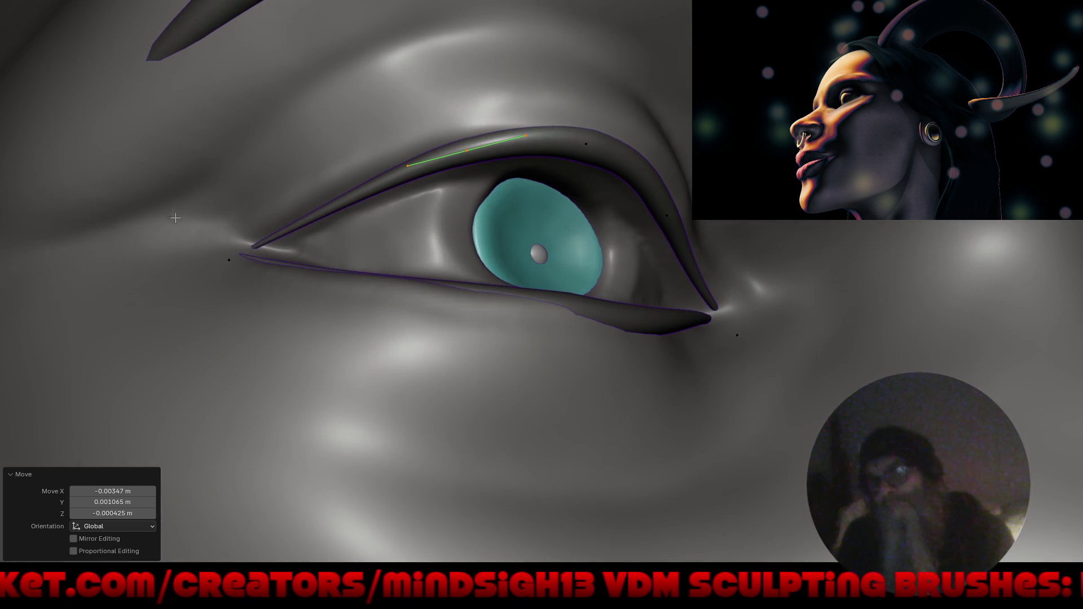
Raise the eyelid handle, then tilt and move the selected upper-lid points toward the eyeball.
mouse_move(309, 286)
middle_mouse_down()
mouse_move(313, 339)
mouse_move(291, 296)
middle_mouse_up()
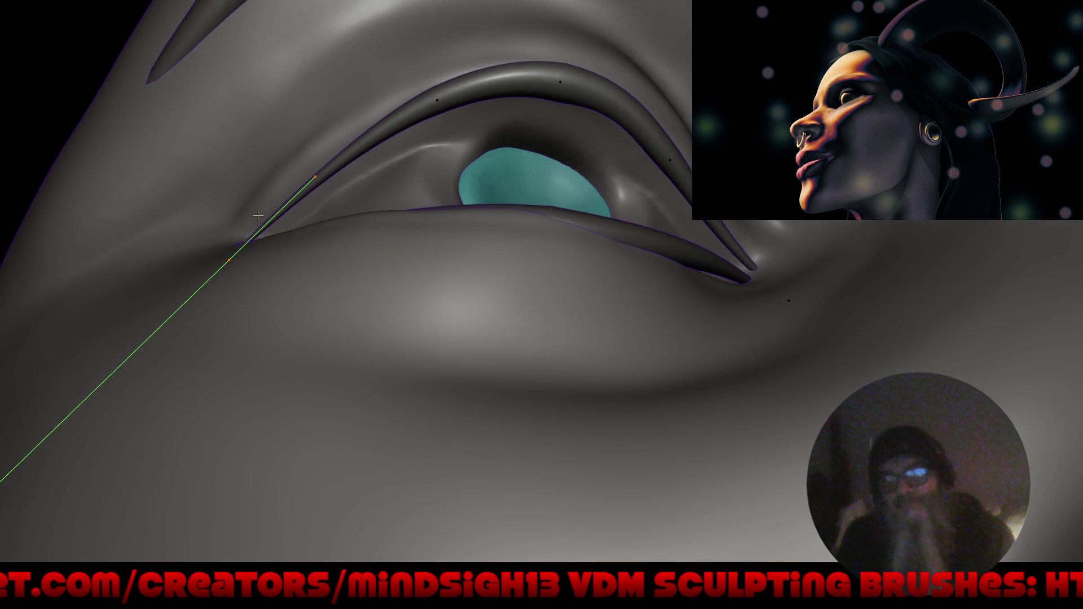
key("g")
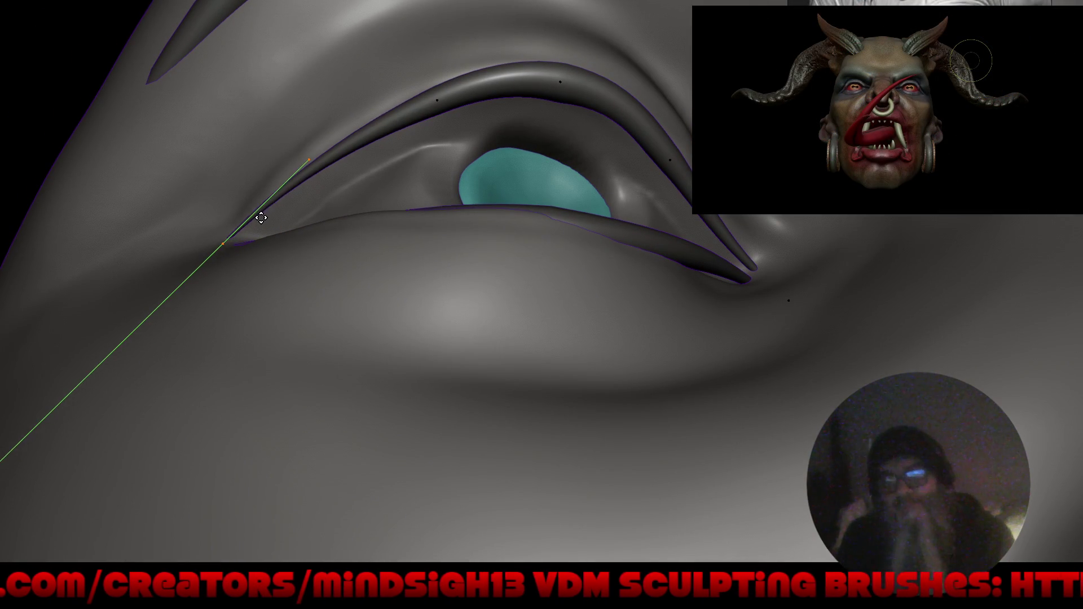
left_click(254, 214)
mouse_move(253, 213)
middle_mouse_down()
mouse_move(310, 220)
mouse_move(412, 154)
middle_mouse_up()
left_click_drag(412, 139, 513, 254)
mouse_move(513, 254)
middle_mouse_down()
mouse_move(485, 256)
mouse_move(496, 243)
middle_mouse_up()
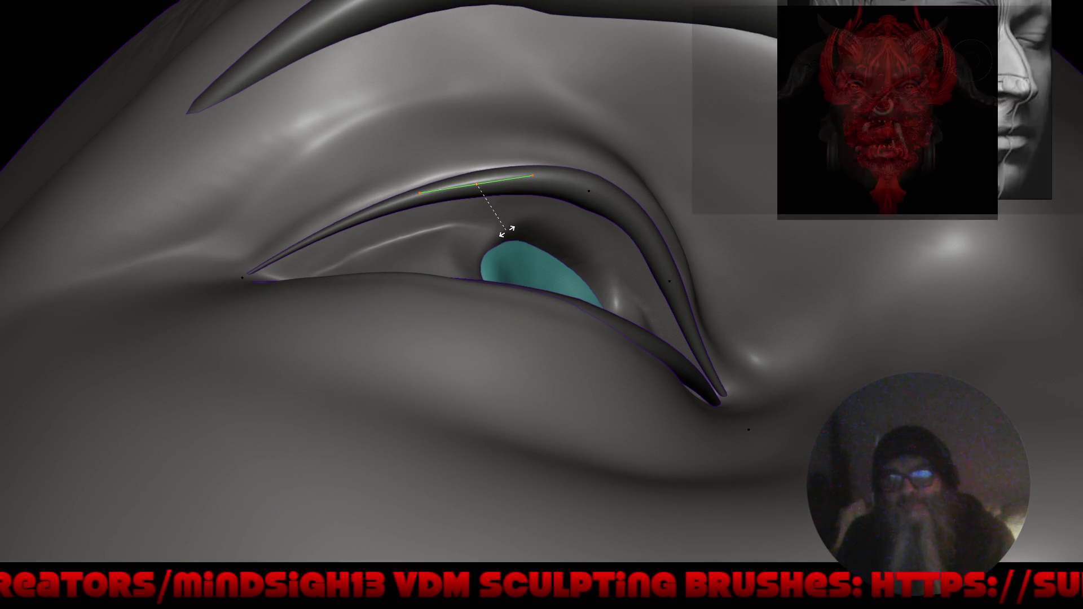
key("r")
left_click(506, 228)
key("g")
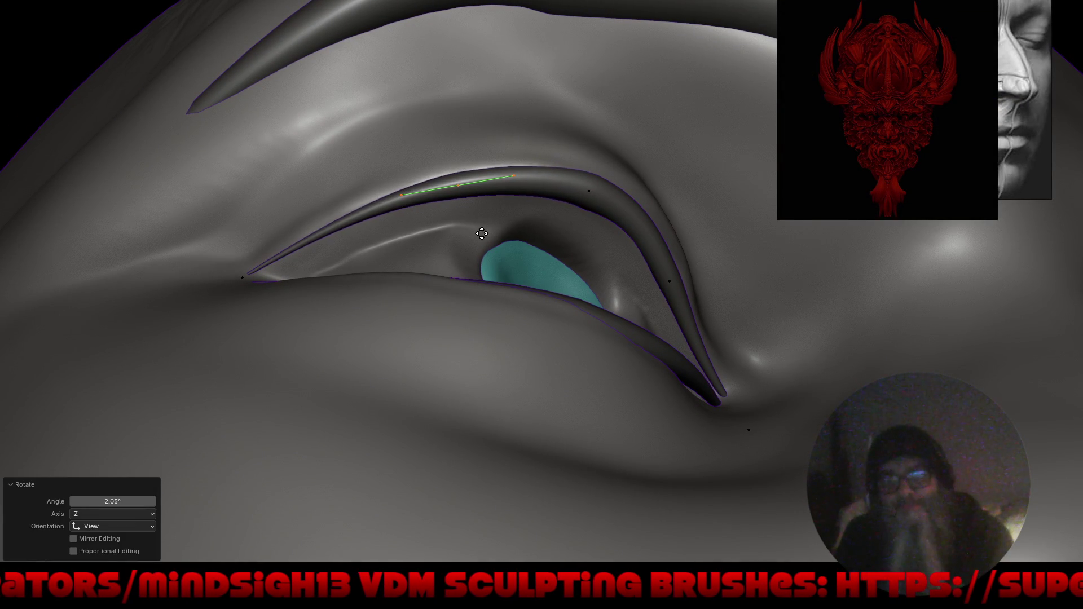
left_click(479, 235)
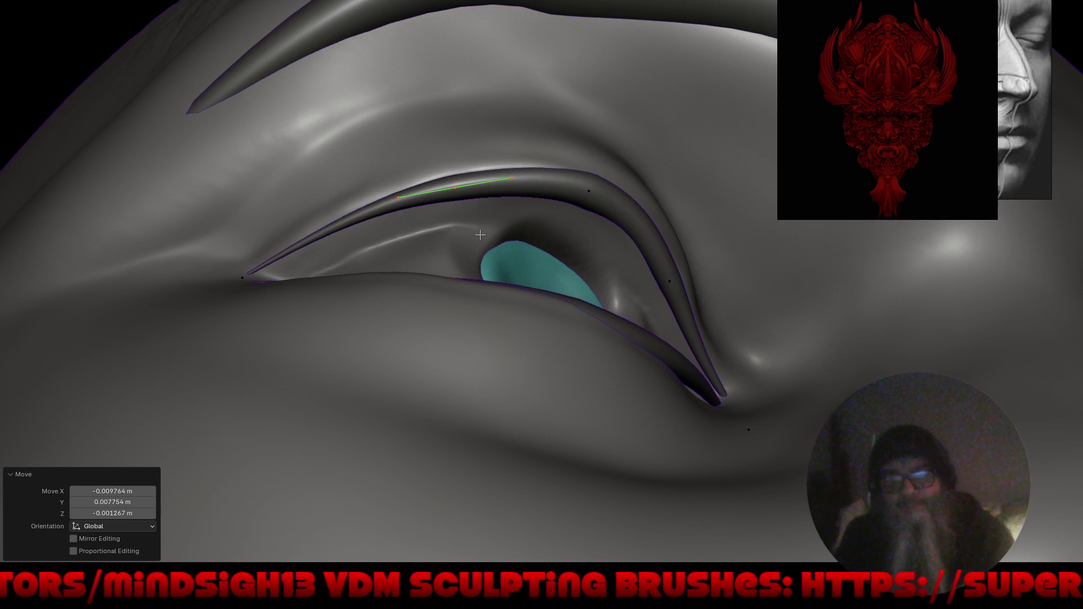
Select the top eyelid points, scale them by 1.084 and tilt them 1.35° to hug the eye.
left_click(518, 228)
left_click(596, 195)
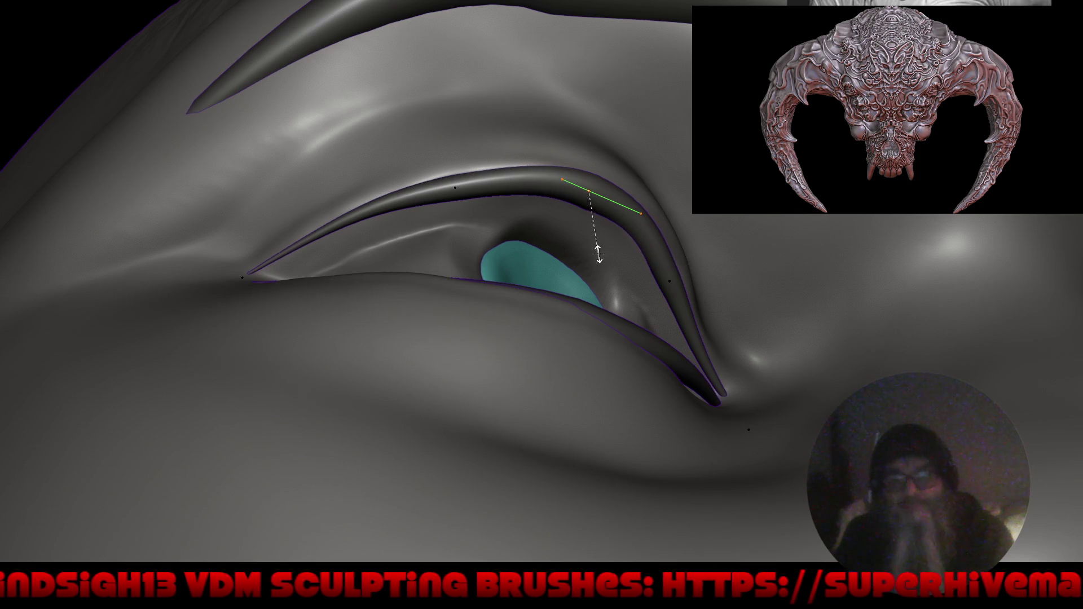
left_click(594, 248)
mouse_move(595, 247)
middle_mouse_down()
mouse_move(594, 309)
mouse_move(614, 271)
middle_mouse_up()
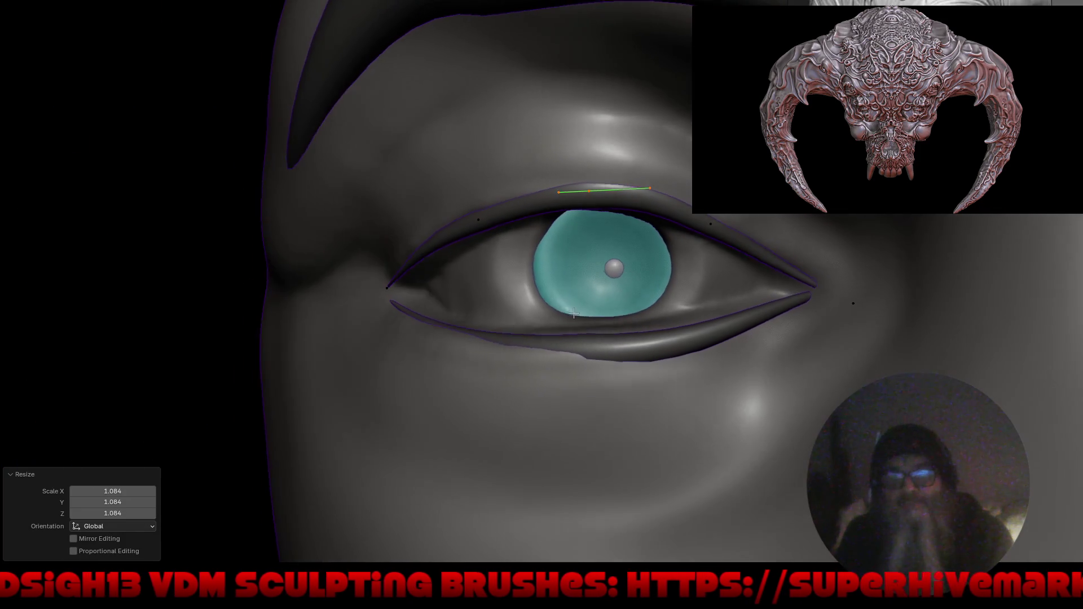
left_click(611, 277)
mouse_move(611, 277)
middle_mouse_down()
mouse_move(502, 332)
mouse_move(532, 302)
mouse_move(504, 297)
mouse_move(528, 335)
middle_mouse_up()
Switch via Object Mode into Edit Mode on the lower eyelid curve.
key("ctrl+Tab")
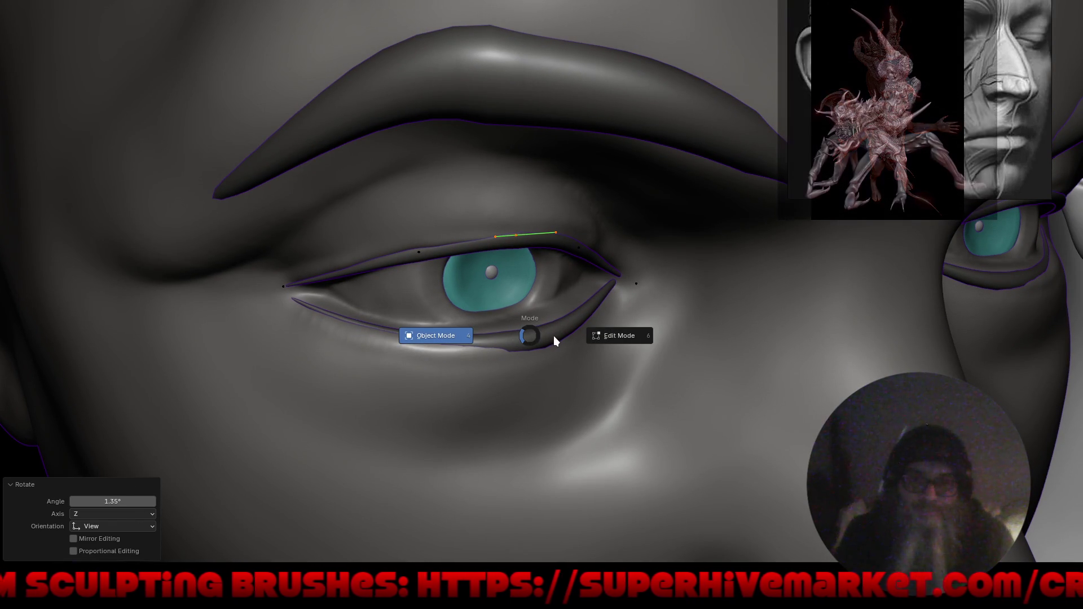
left_click(548, 336)
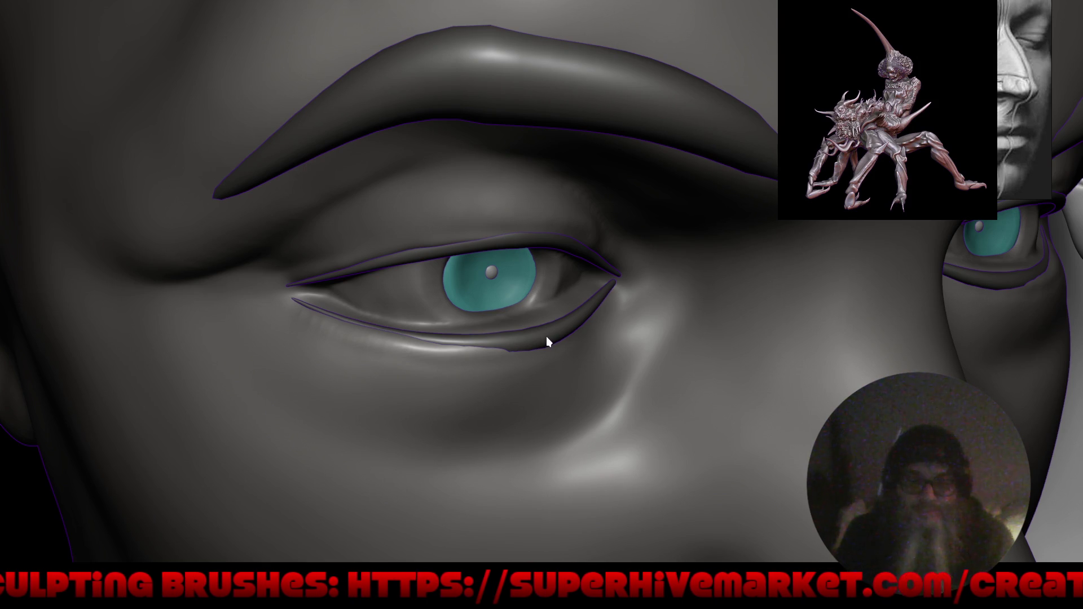
key("ctrl+Tab")
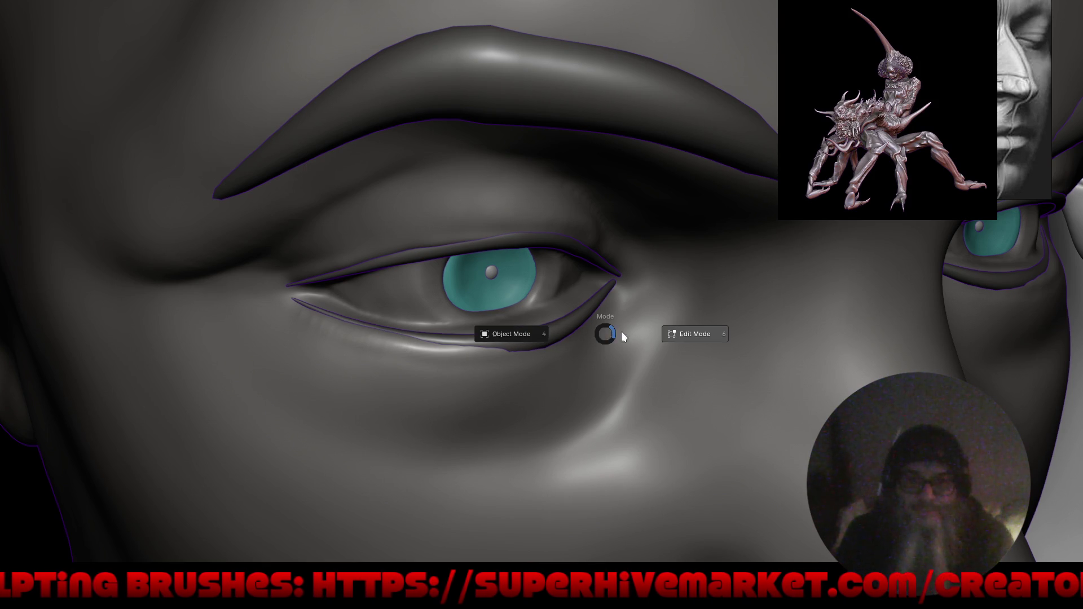
left_click(698, 334)
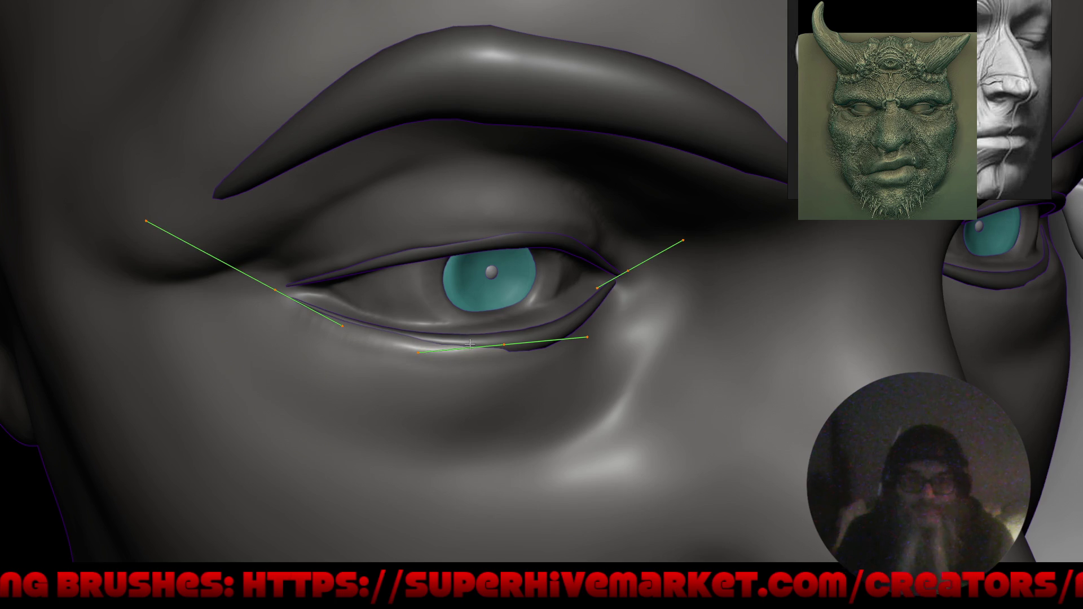
Subdivide the lower eyelid with one cut and select its inner segment.
right_click(472, 347)
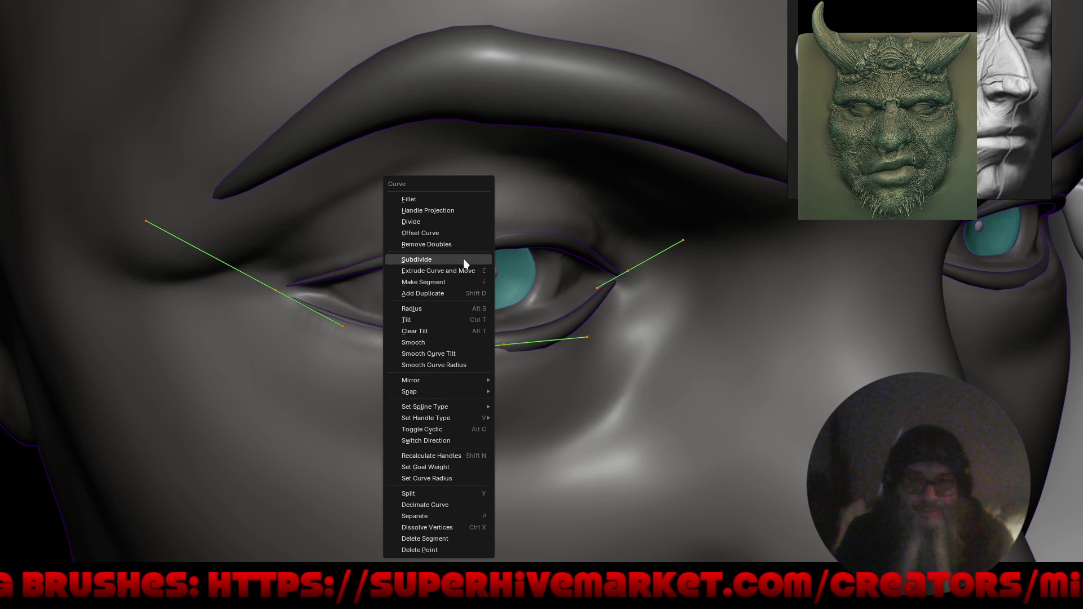
left_click(464, 259)
middle_click_drag(427, 358, 386, 350)
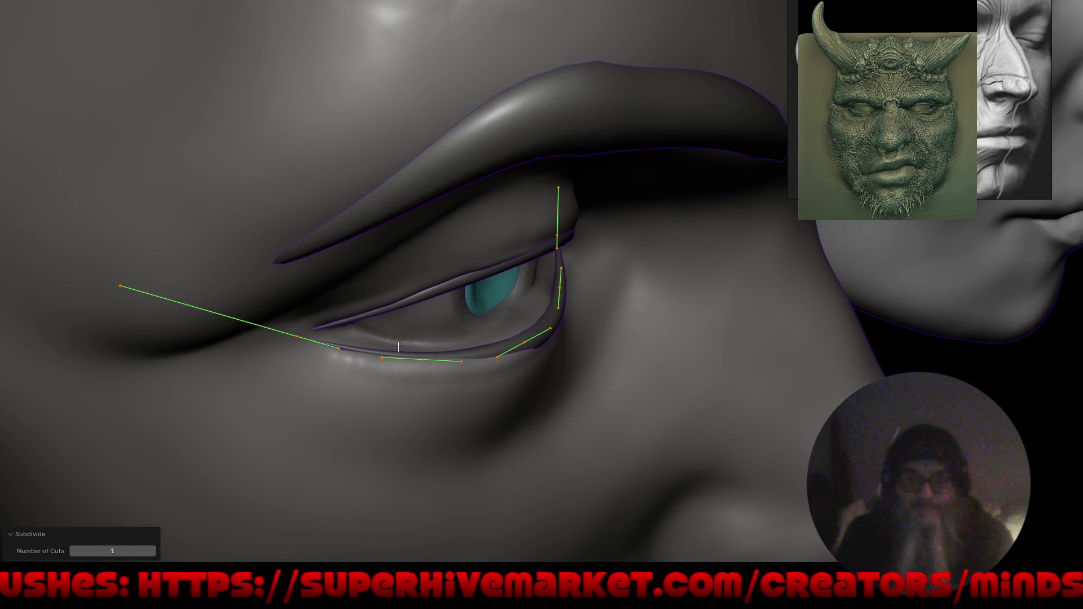
middle_click_drag(463, 390, 361, 308)
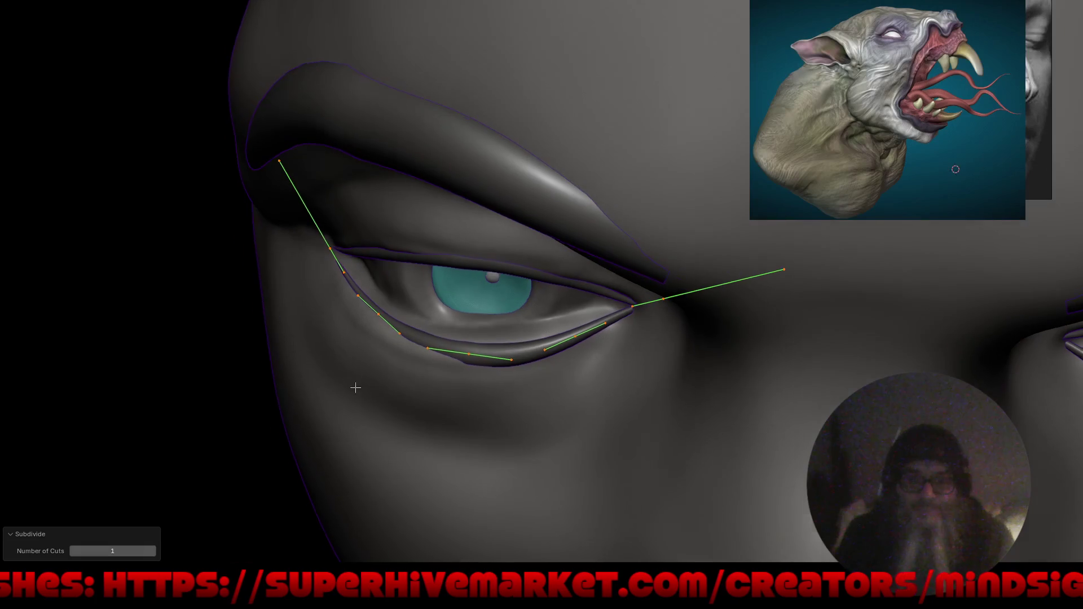
left_click_drag(326, 290, 423, 341)
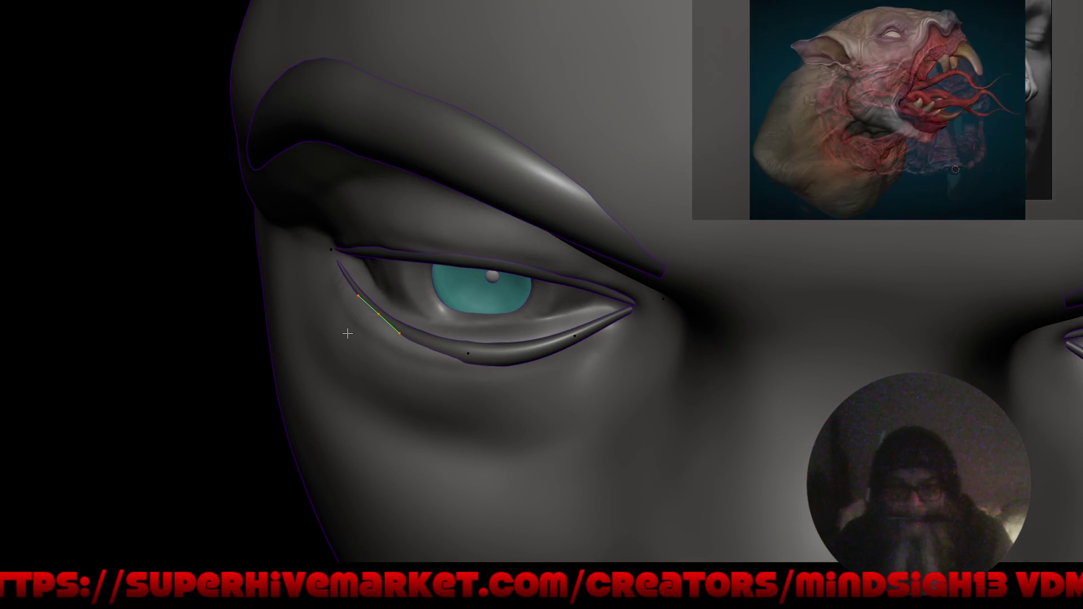
Move the inner lower-lid points toward the eye with proportional falloff, constrained to a plane (Shift+Z).
mouse_move(346, 331)
left_mouse_down()
mouse_move(344, 341)
mouse_move(351, 332)
left_mouse_up()
scroll(350, 332, "up", 4)
scroll(351, 331, "up", 2)
scroll(351, 329, "up", 1)
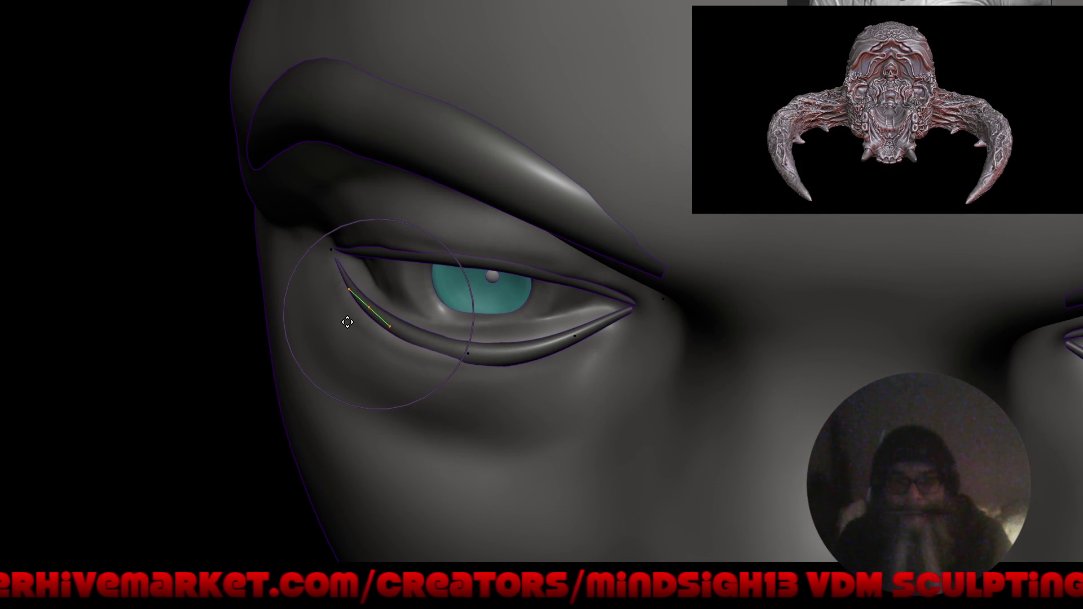
key("shift+z")
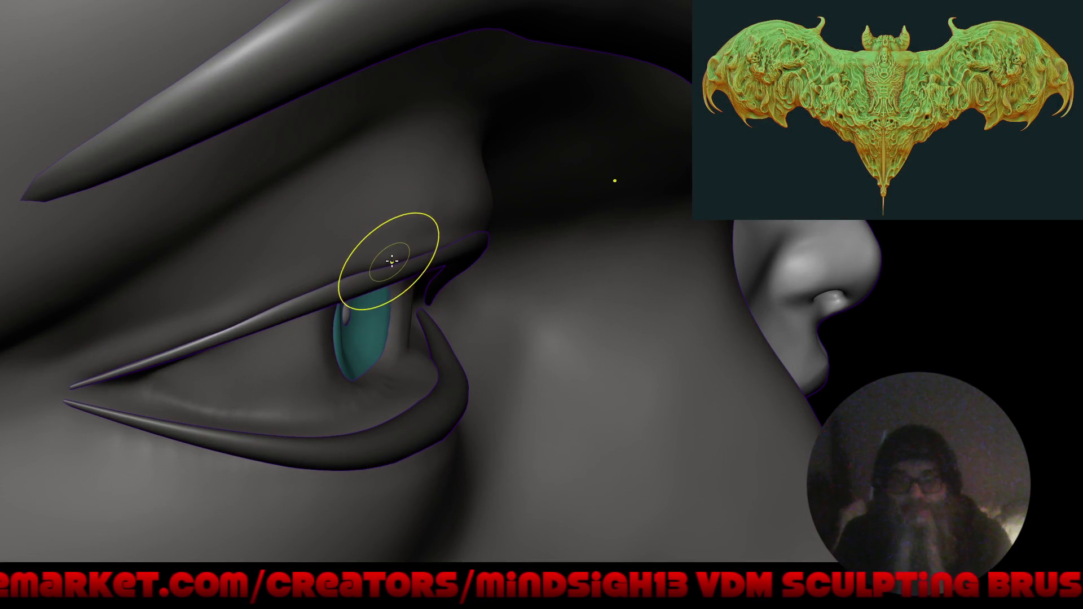
left_click(385, 261)
left_click_drag(423, 251, 469, 203)
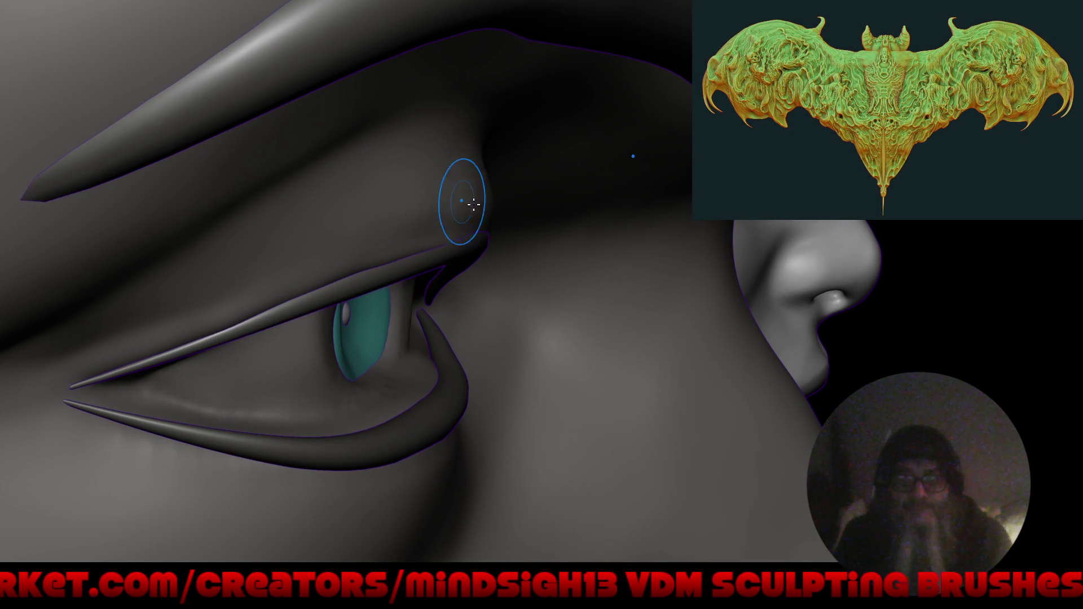
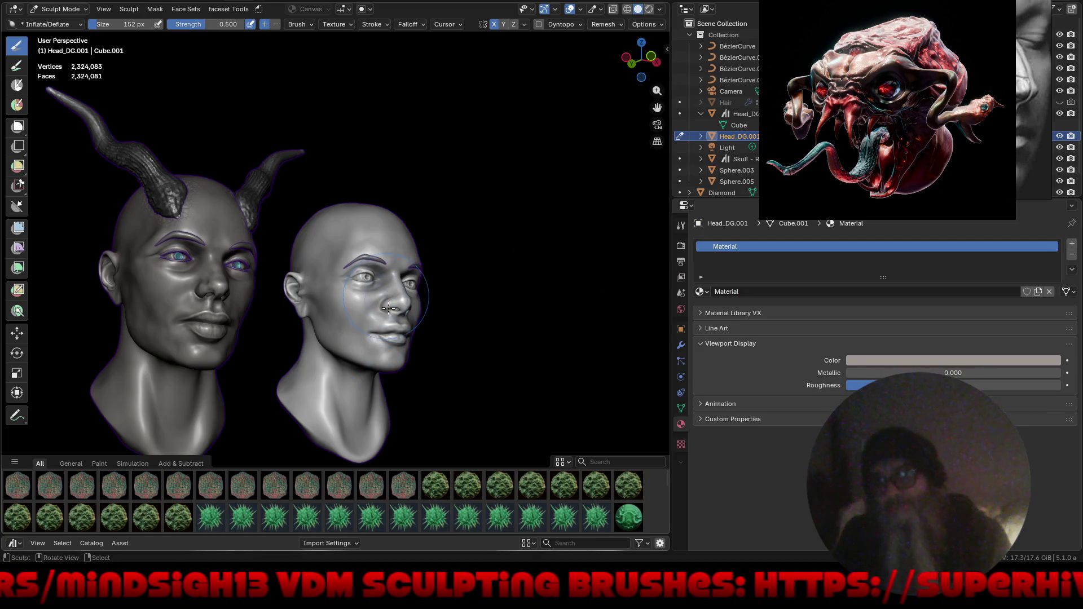
Zoom onto the horned head's eye and bring up the Mode pie menu with Ctrl+Tab.
middle_click_drag(397, 356, 477, 319)
scroll(476, 319, "up", 3)
scroll(633, 260, "up", 2)
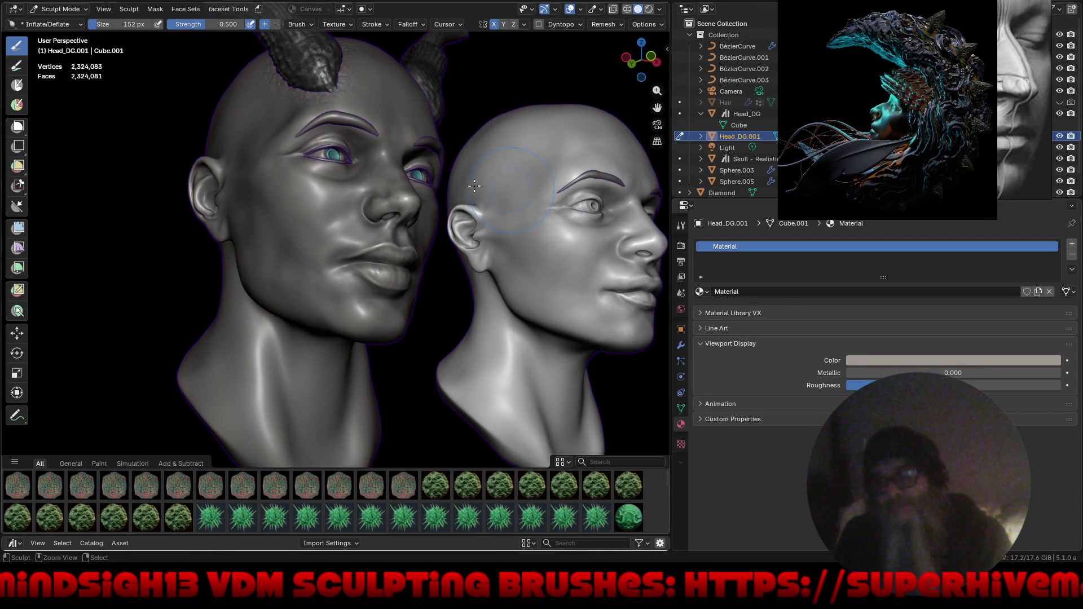
middle_click_drag(485, 187, 403, 183, "ctrl")
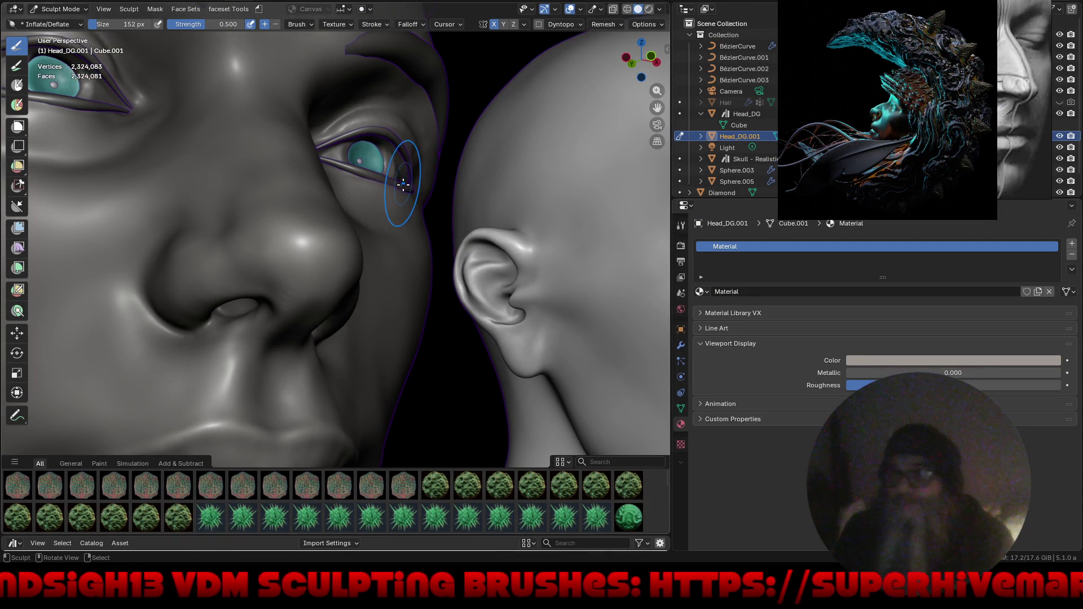
key("ctrl+Tab")
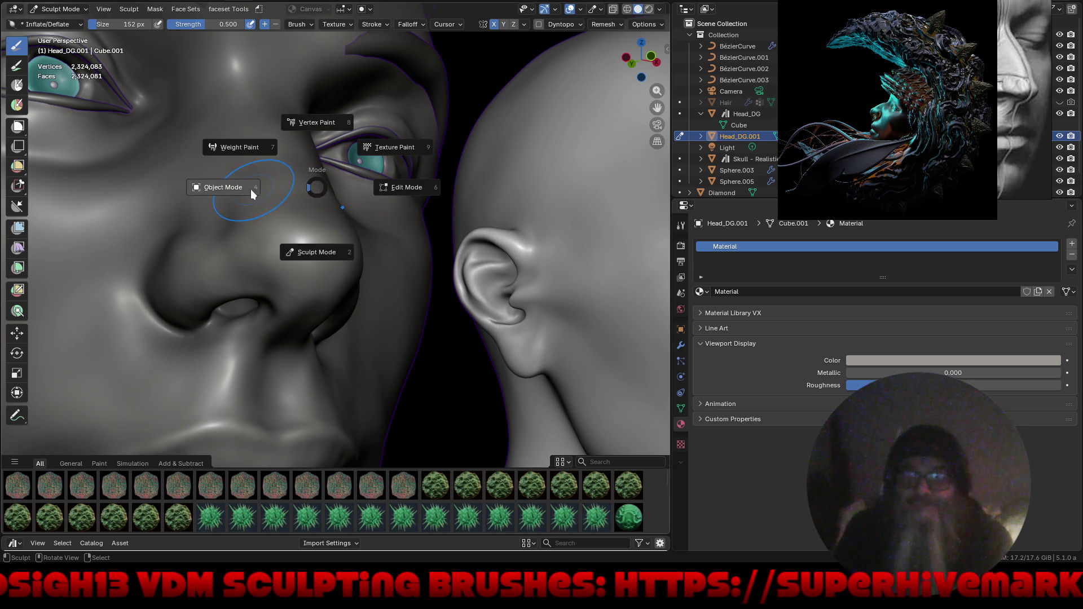
Switch to Object Mode and raise the viewport roughness of BézierCurve.001's material.
left_click(251, 188)
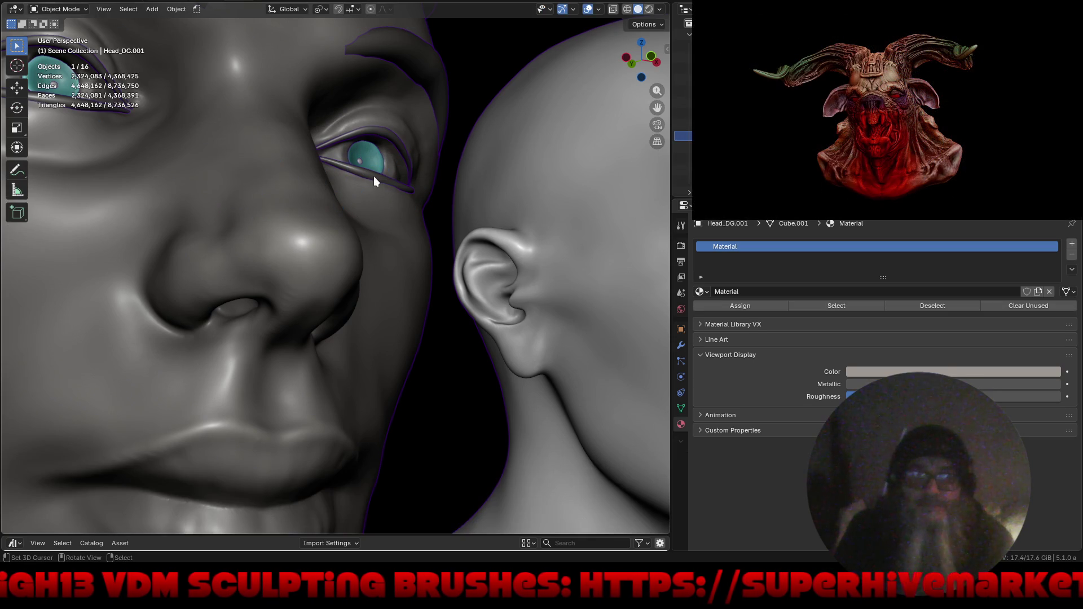
left_click(373, 176, "shift")
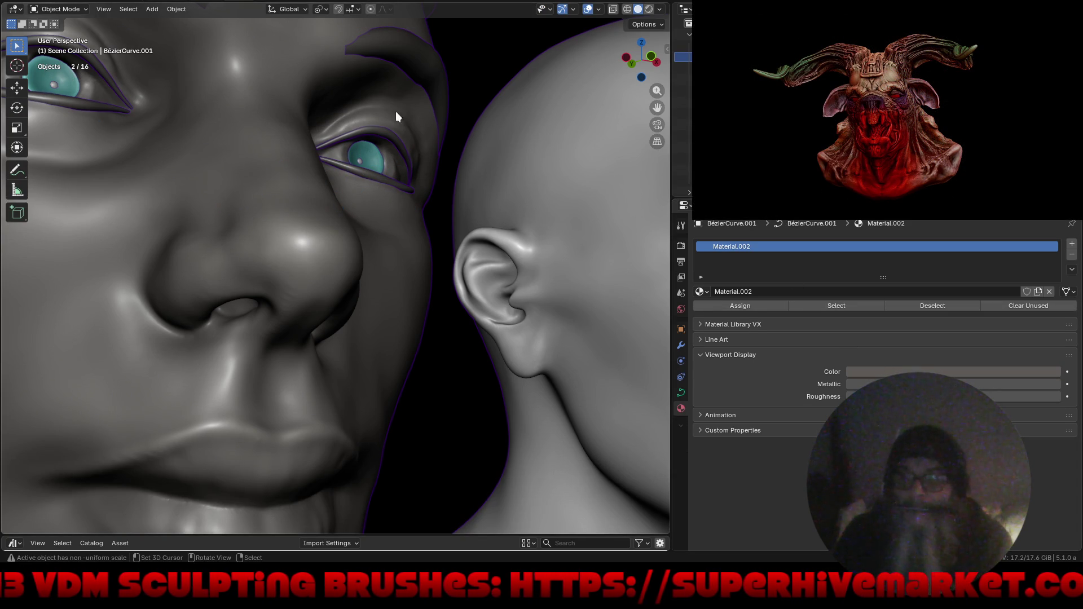
left_click(364, 172)
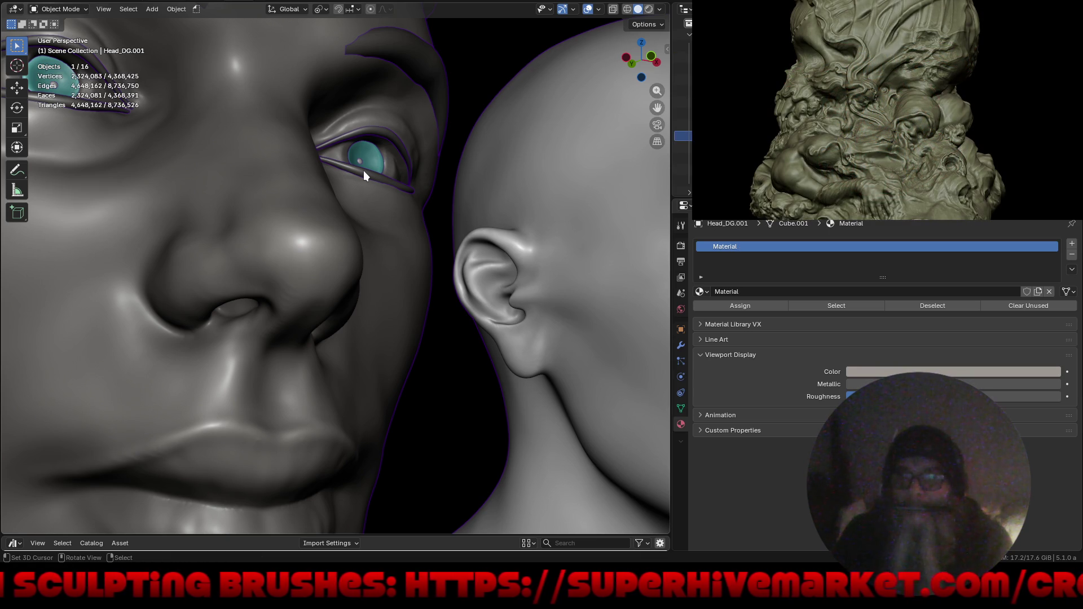
left_click(362, 169)
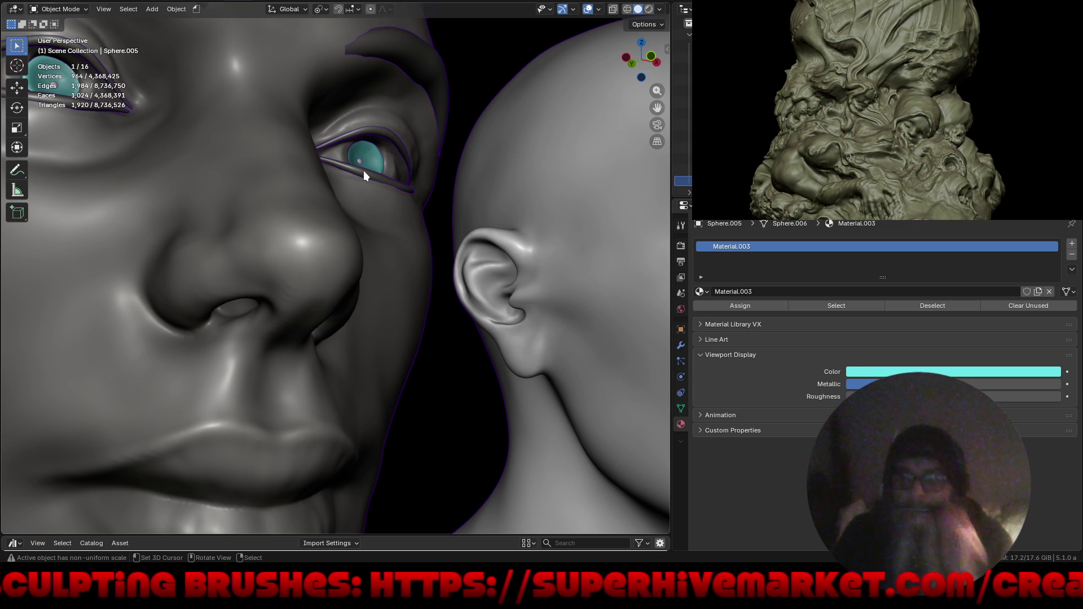
left_click(366, 172)
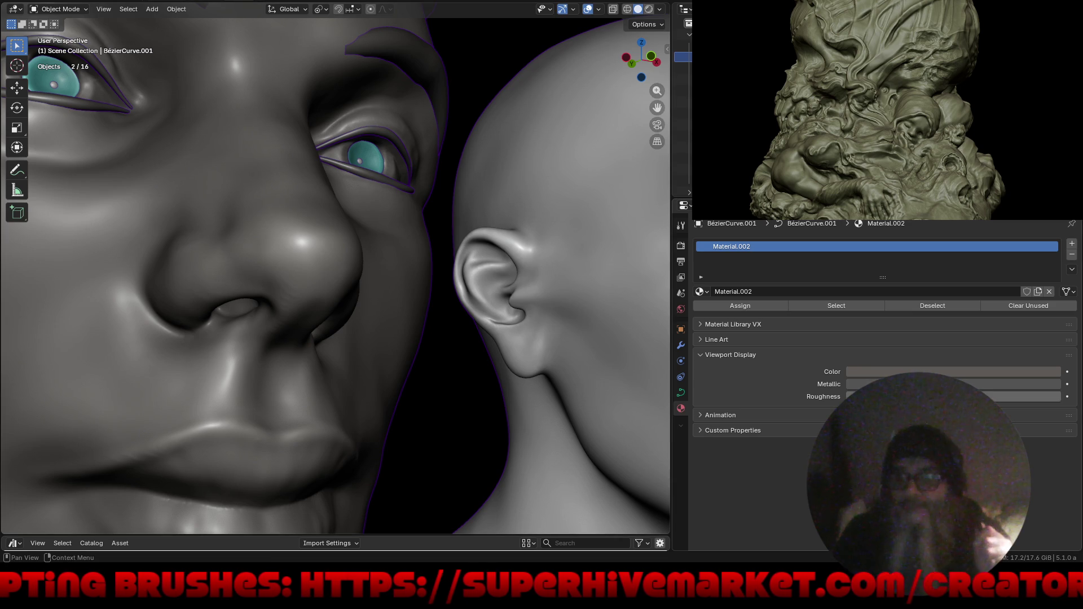
left_click_drag(931, 396, 948, 397)
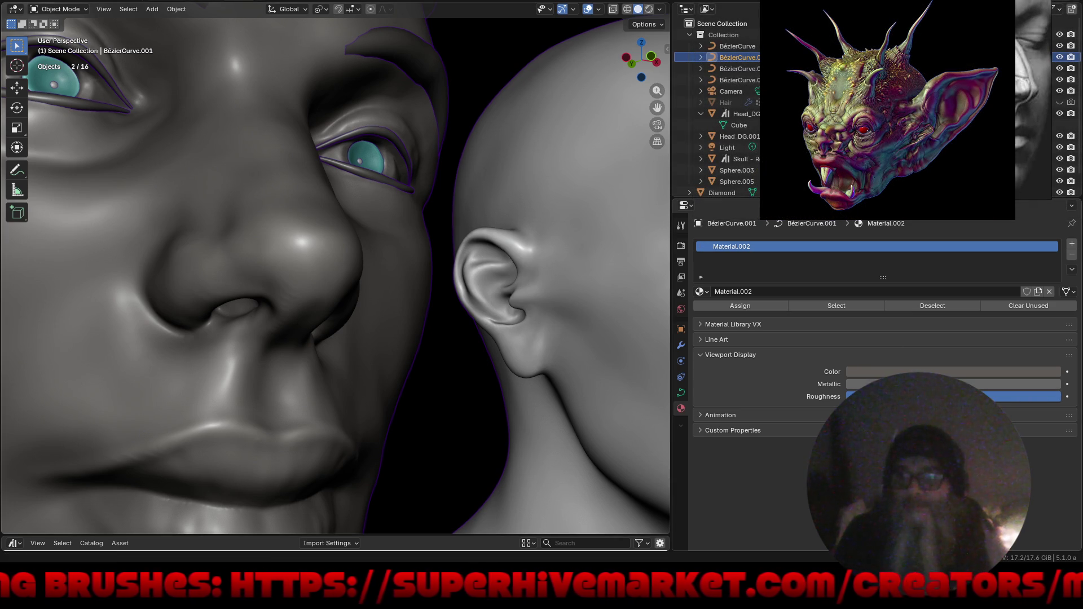
Raise the viewport roughness of Material.001 on BézierCurve.002 and select BézierCurve.
left_click(422, 57, "shift")
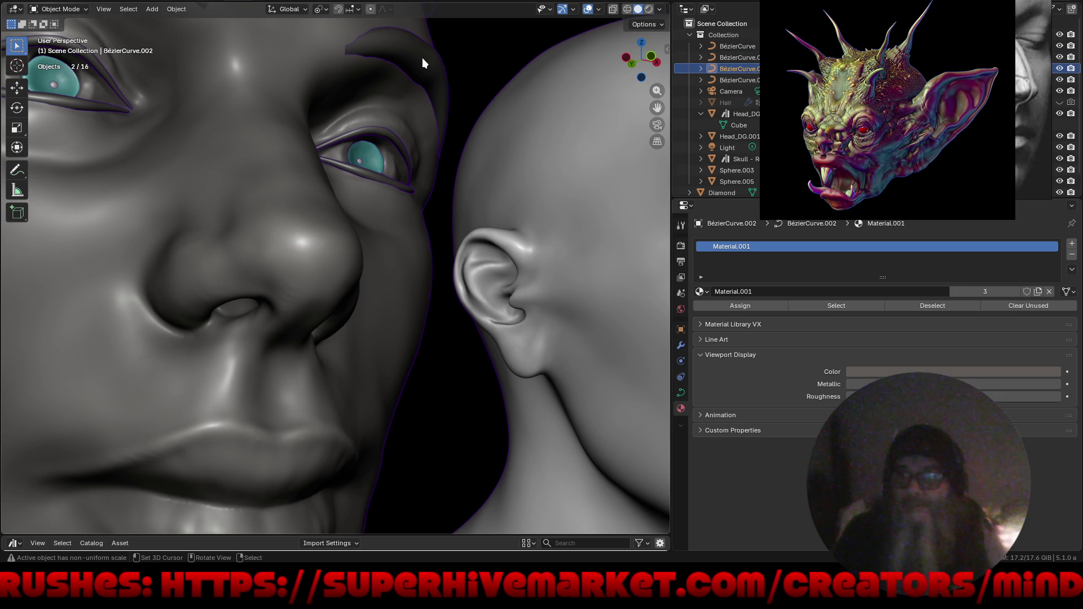
left_click_drag(1015, 397, 1023, 395)
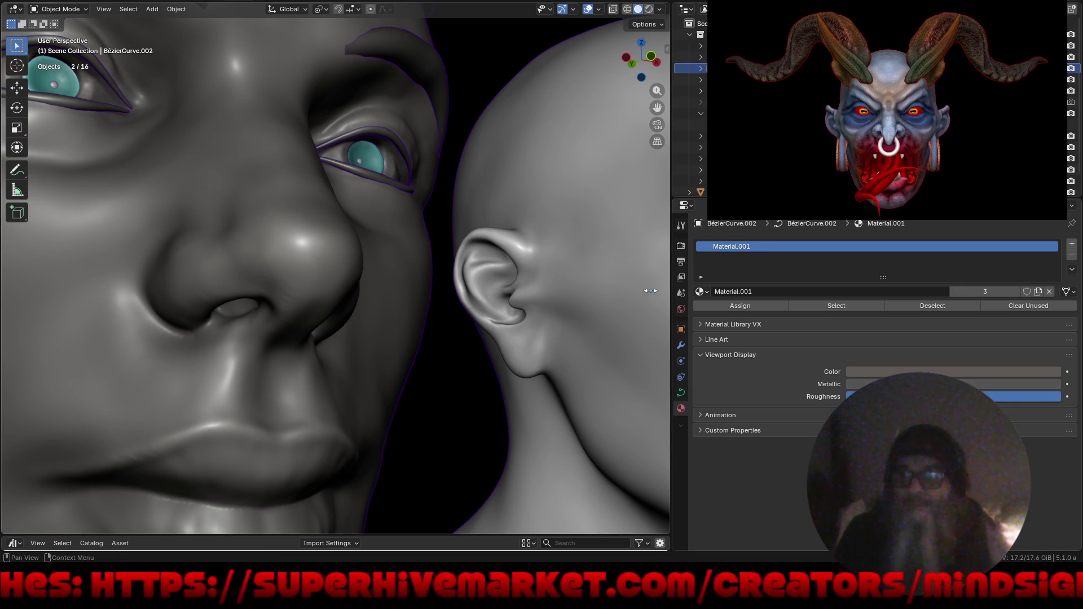
left_click(368, 131, "shift")
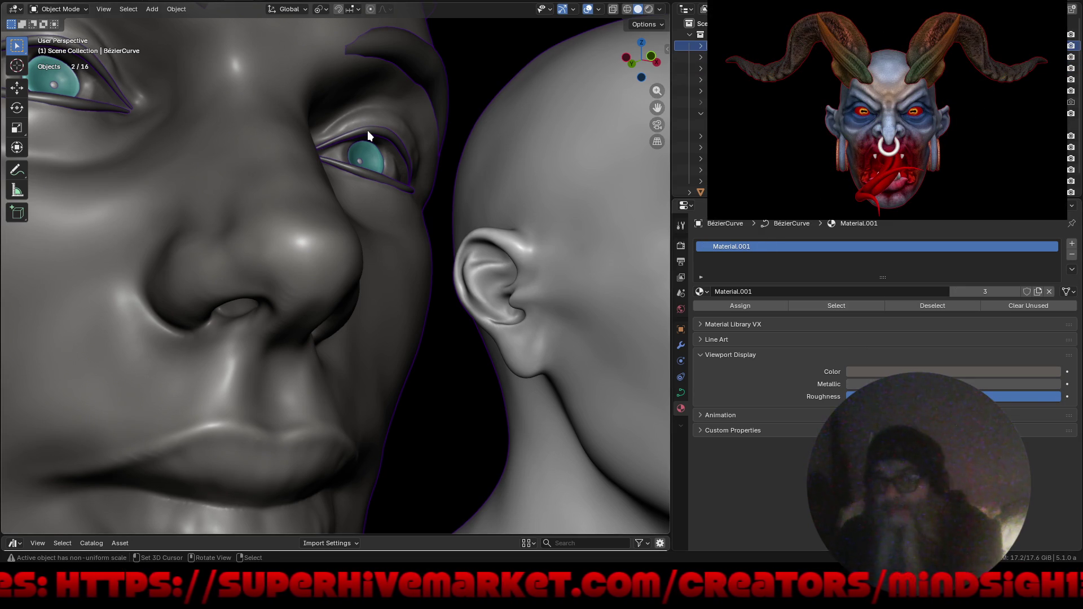
mouse_move(385, 281)
middle_mouse_down()
mouse_move(348, 266)
mouse_move(337, 303)
middle_mouse_up()
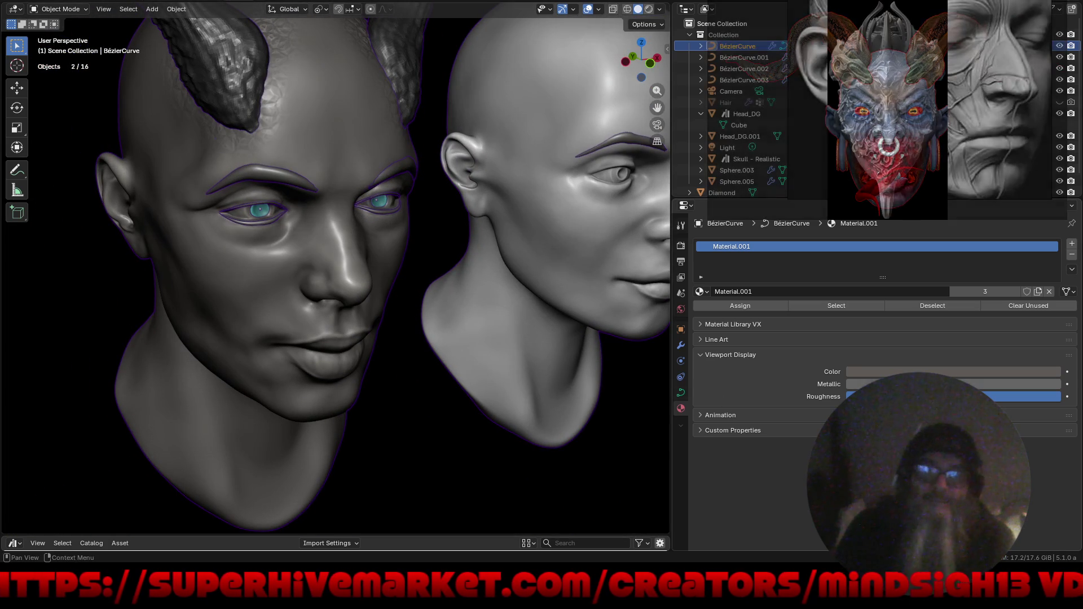
Set the curve material's viewport display colour to dark purple (#37045E).
left_click(878, 370)
mouse_move(990, 256)
left_mouse_down()
mouse_move(999, 261)
mouse_move(976, 212)
left_mouse_up()
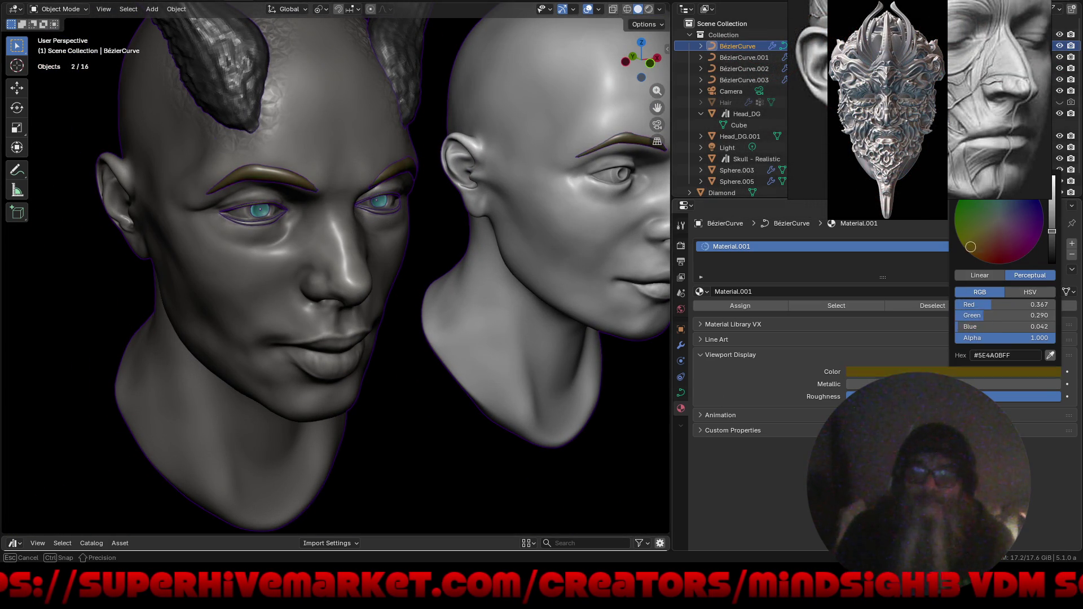
mouse_move(991, 212)
left_mouse_down()
mouse_move(1042, 223)
mouse_move(997, 222)
left_mouse_up()
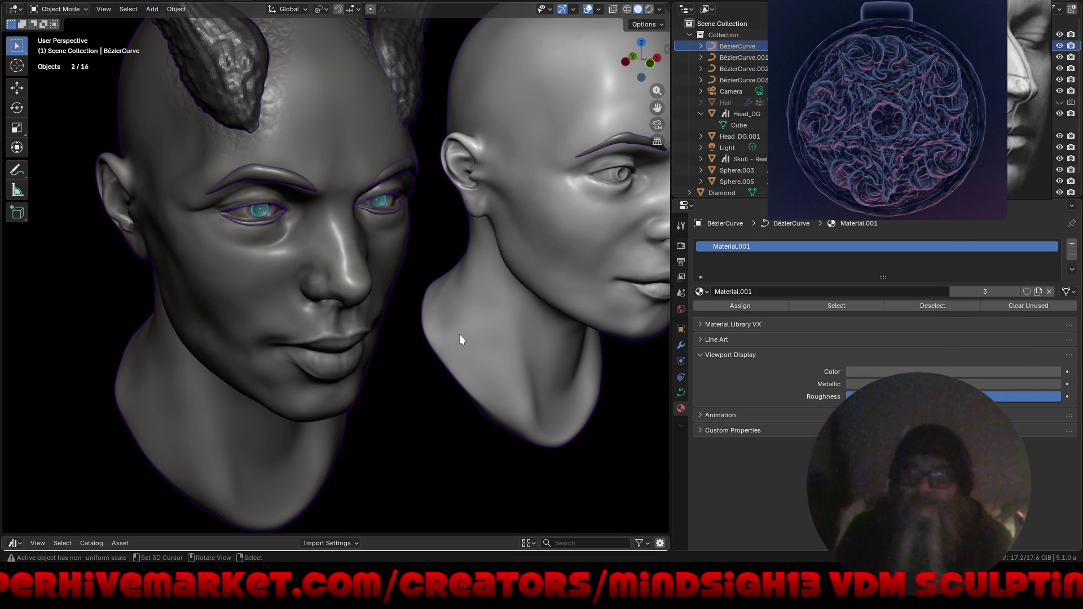
middle_click_drag(428, 399, 441, 378)
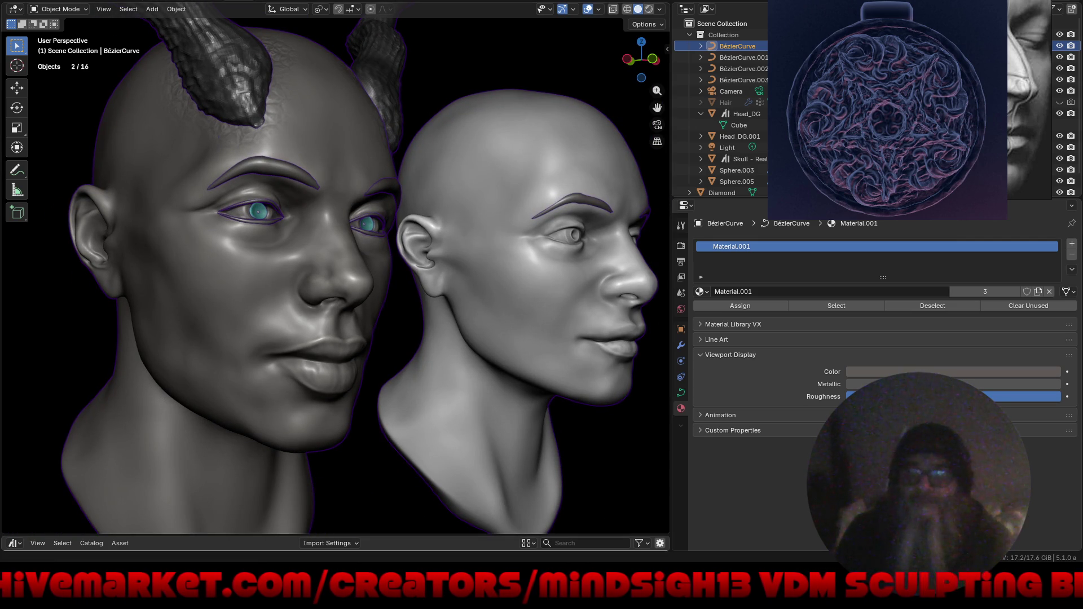
left_click(659, 8)
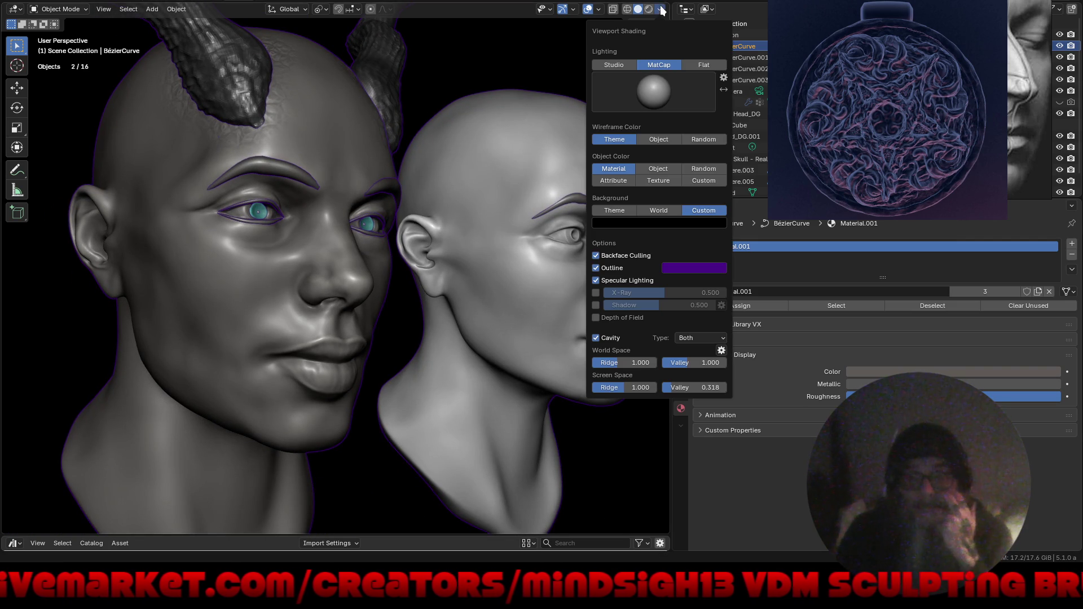
Darken the viewport object outline colour to near-black #160028 and return to front view.
left_click(682, 267)
left_click_drag(763, 118, 762, 170)
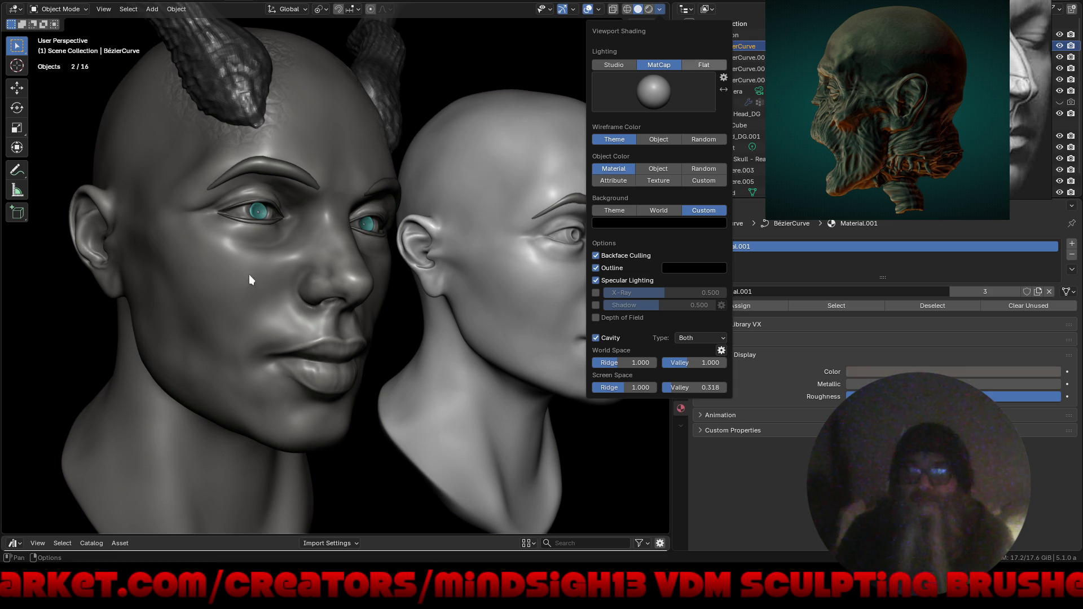
mouse_move(102, 340)
middle_mouse_down()
mouse_move(151, 359)
mouse_move(159, 338)
middle_mouse_up()
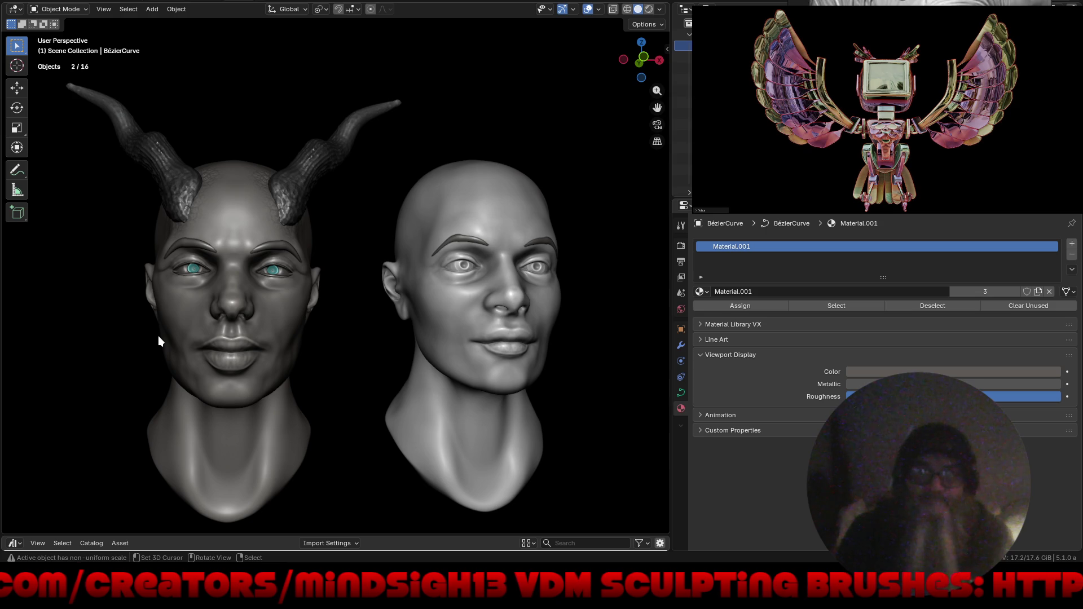
Orbit the view to look closely at the horned head's eyes and brows.
middle_click_drag(162, 317, 145, 328)
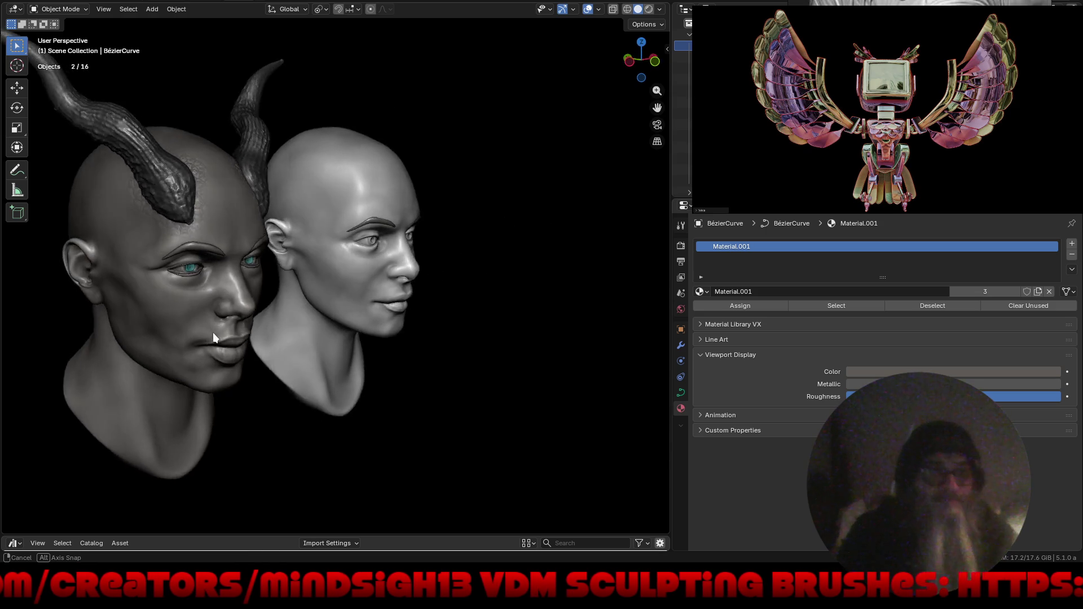
scroll(253, 203, "up", 3)
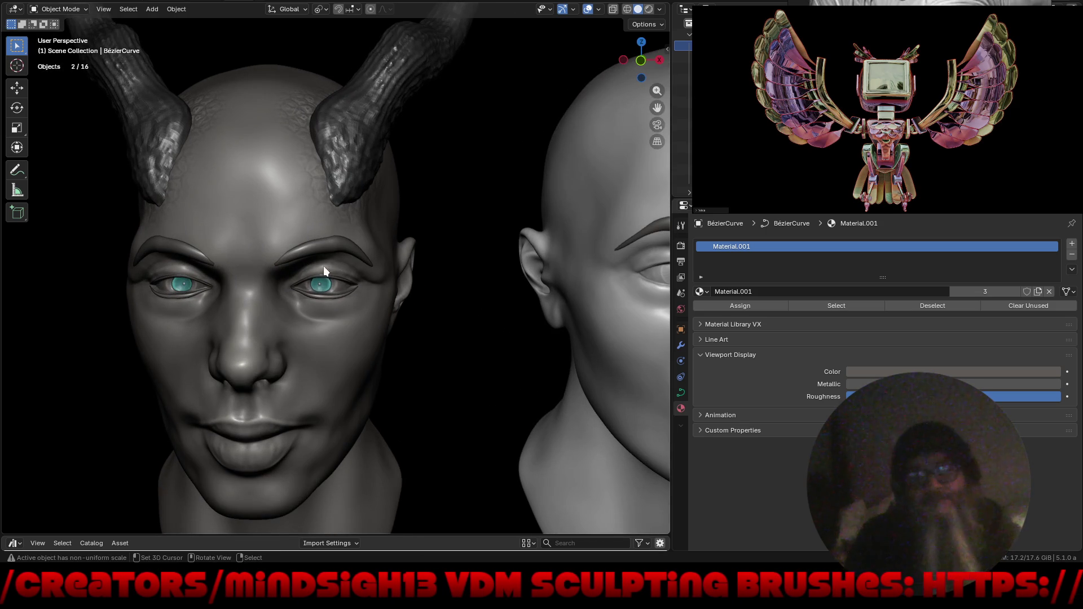
scroll(318, 258, "up", 2)
scroll(322, 255, "up", 2)
scroll(359, 212, "up", 2)
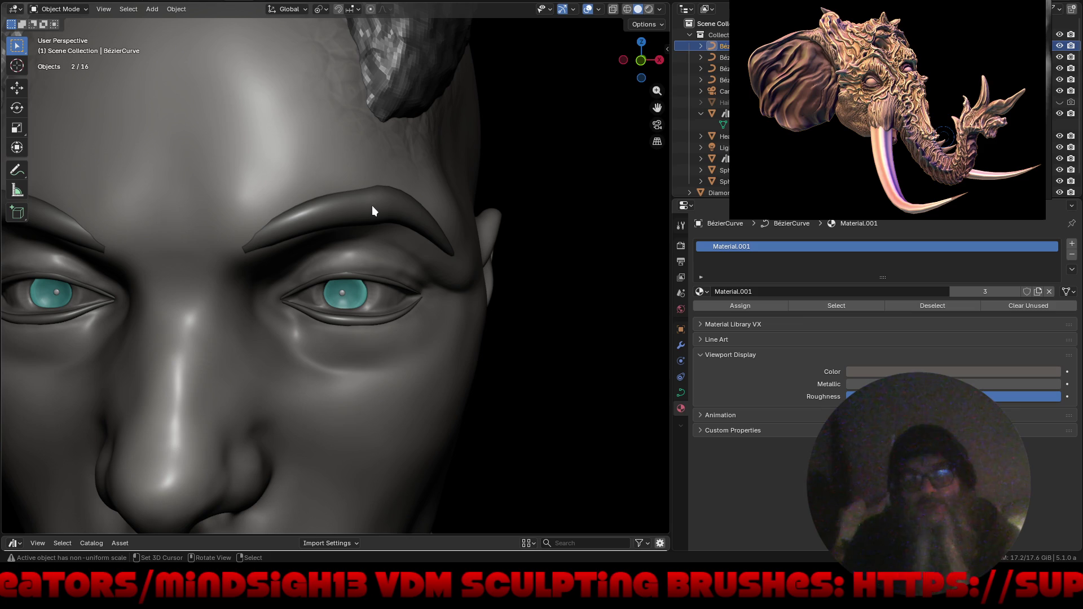
Hide all the eyelid and eyebrow Bézier curve objects in the Outliner.
left_click(1059, 56)
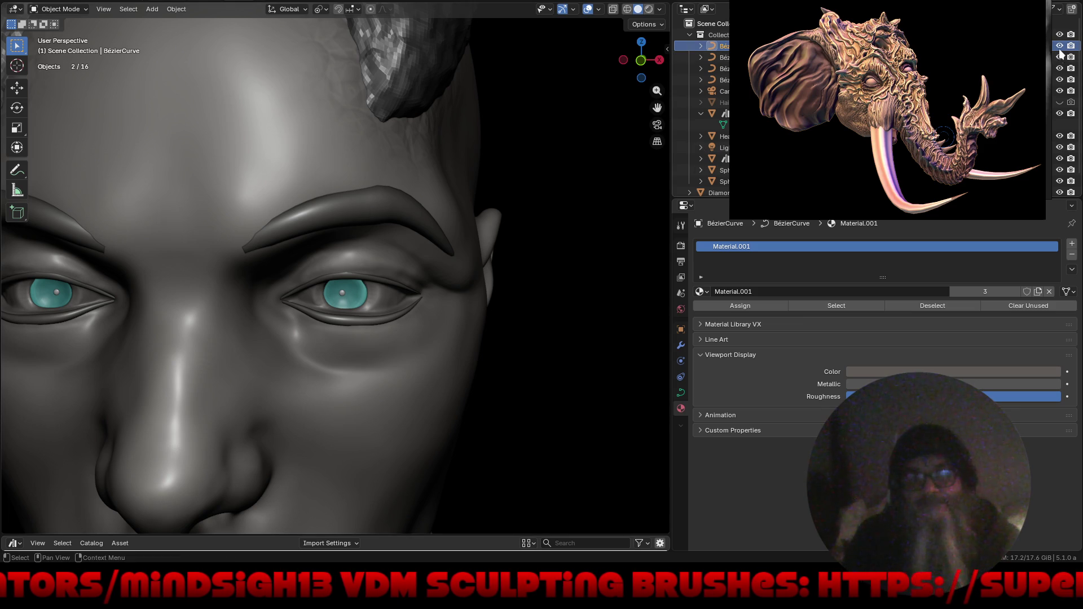
left_click(1059, 57)
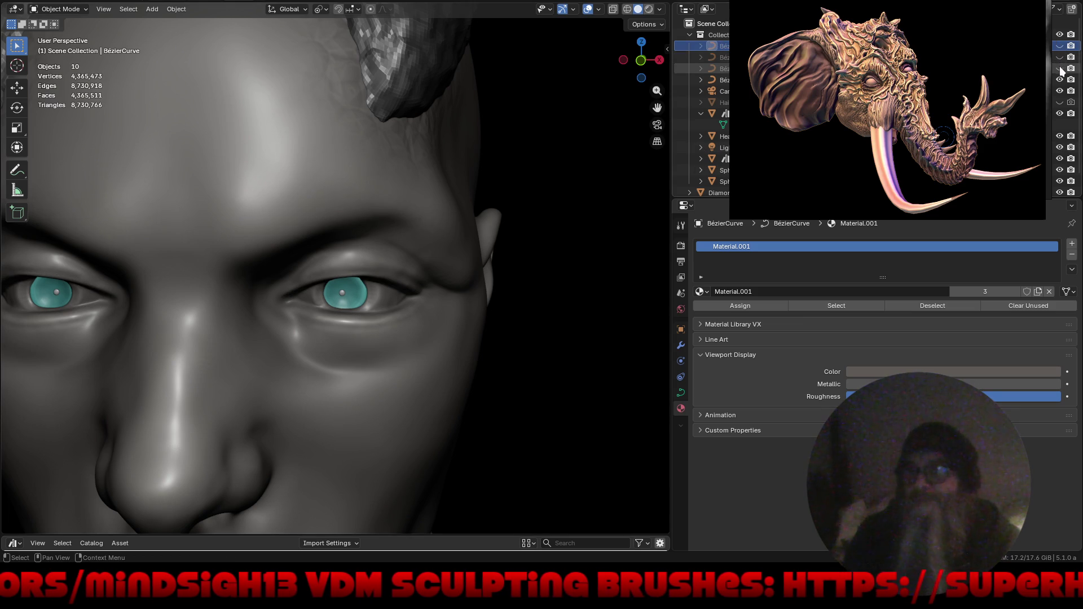
left_click(1059, 80)
left_click(1060, 82)
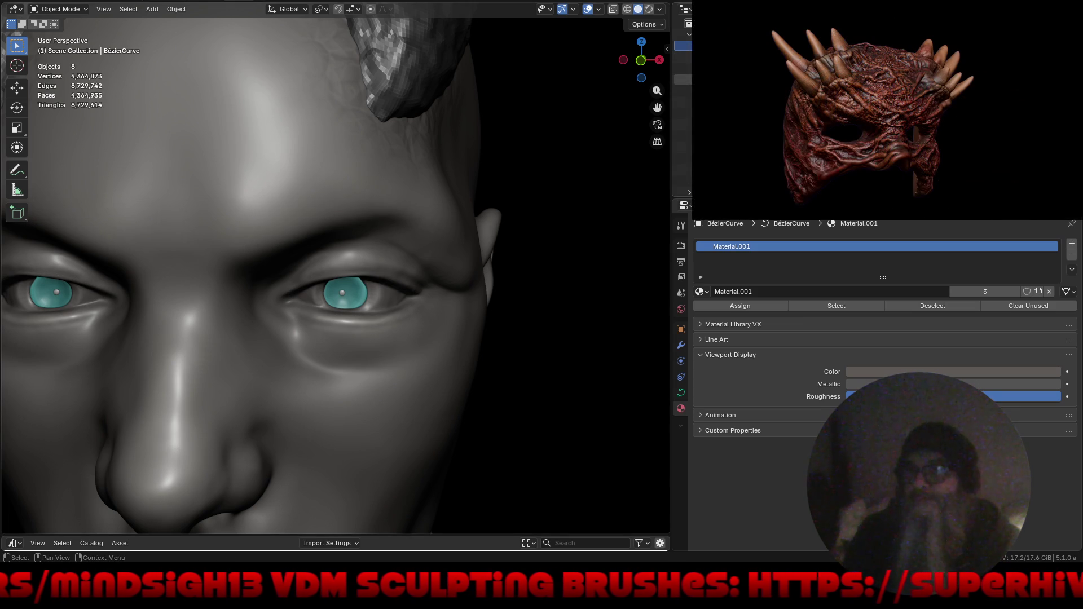
scroll(310, 217, "down", 5)
Save the Mannequin2 file and frame both heads in a three-quarter view.
middle_click_drag(282, 377, 370, 348)
scroll(365, 345, "up", 2)
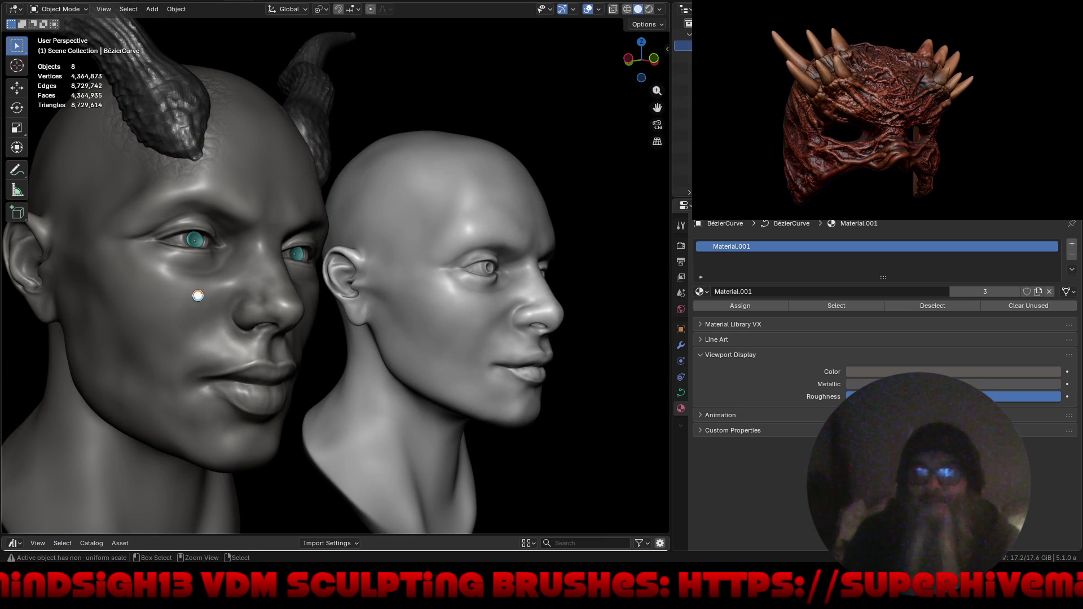
key("ctrl+s")
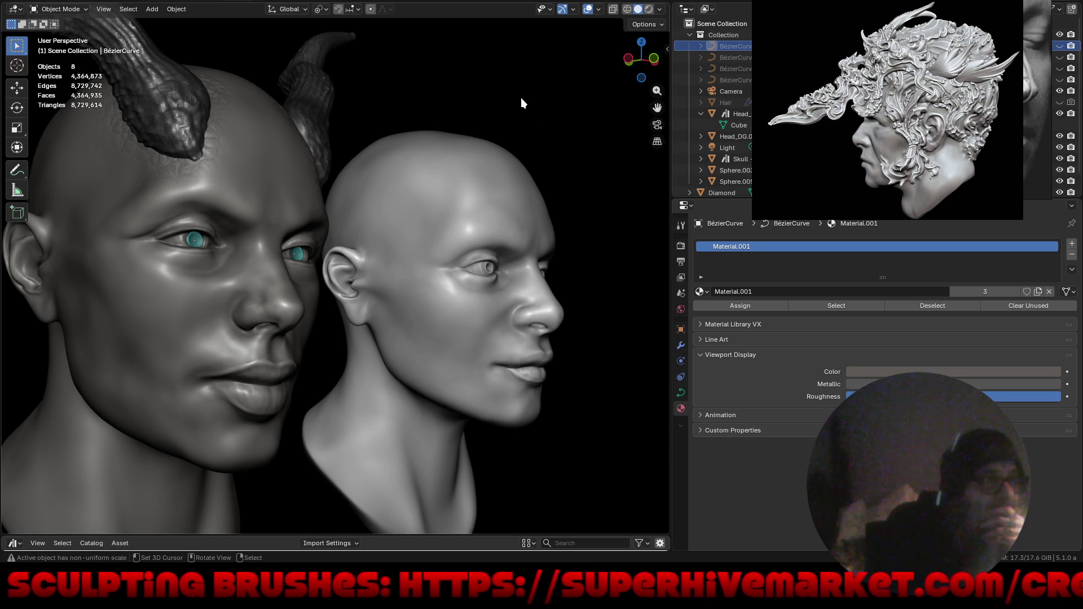
mouse_move(498, 132)
middle_mouse_down()
mouse_move(379, 154)
mouse_move(499, 151)
mouse_move(487, 164)
middle_mouse_up()
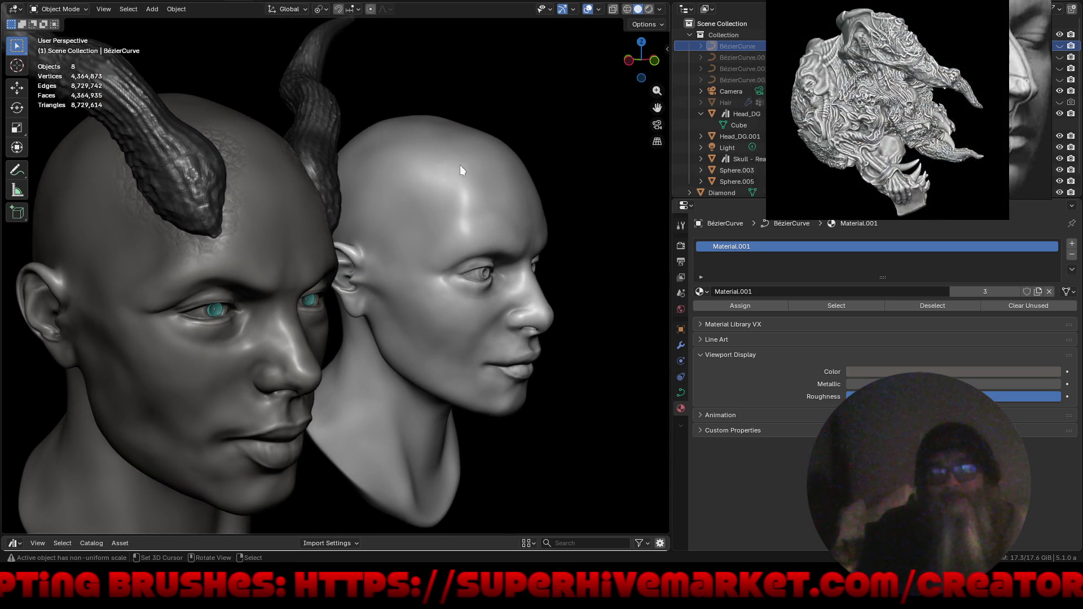
mouse_move(387, 173)
middle_mouse_down("ctrl")
mouse_move(407, 202)
mouse_move(397, 209)
middle_mouse_up("ctrl")
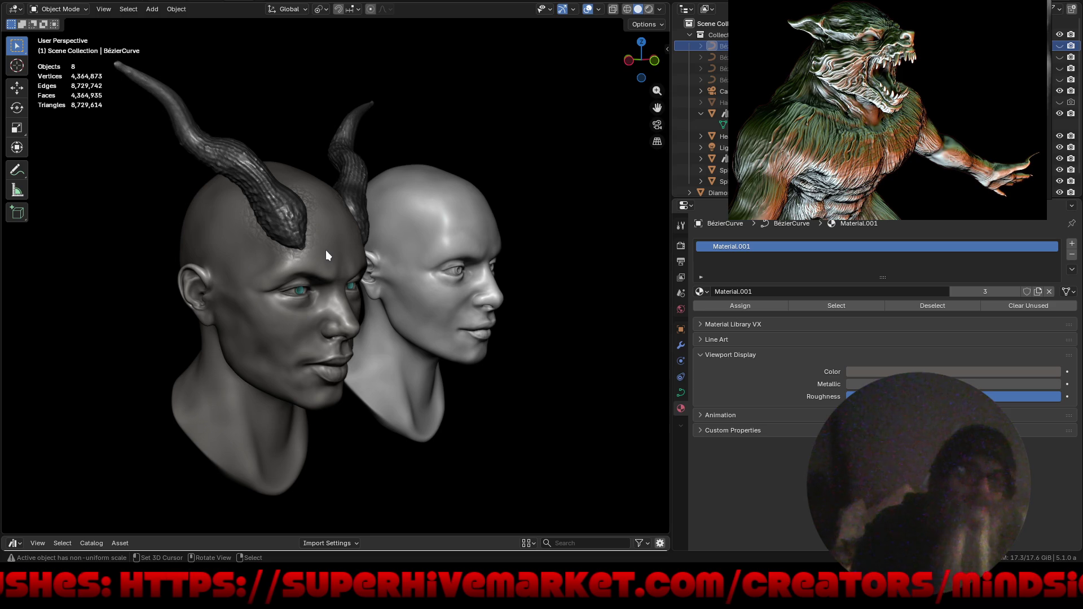
Select Head_DG.001, turn the Properties area into an Asset Browser and filter it to materials.
left_click(399, 237)
left_click(684, 205)
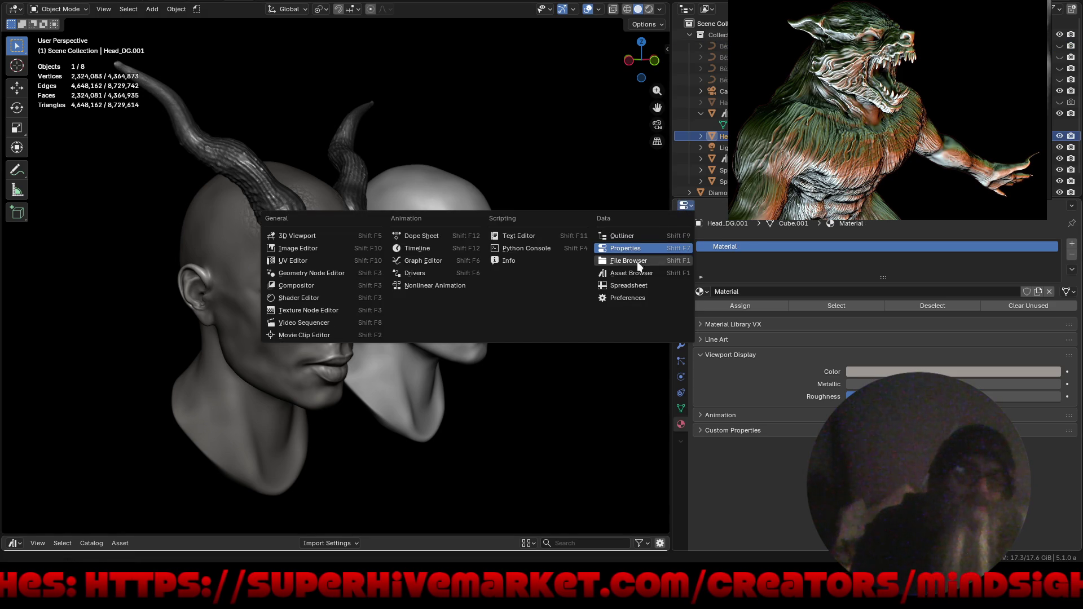
left_click(648, 276)
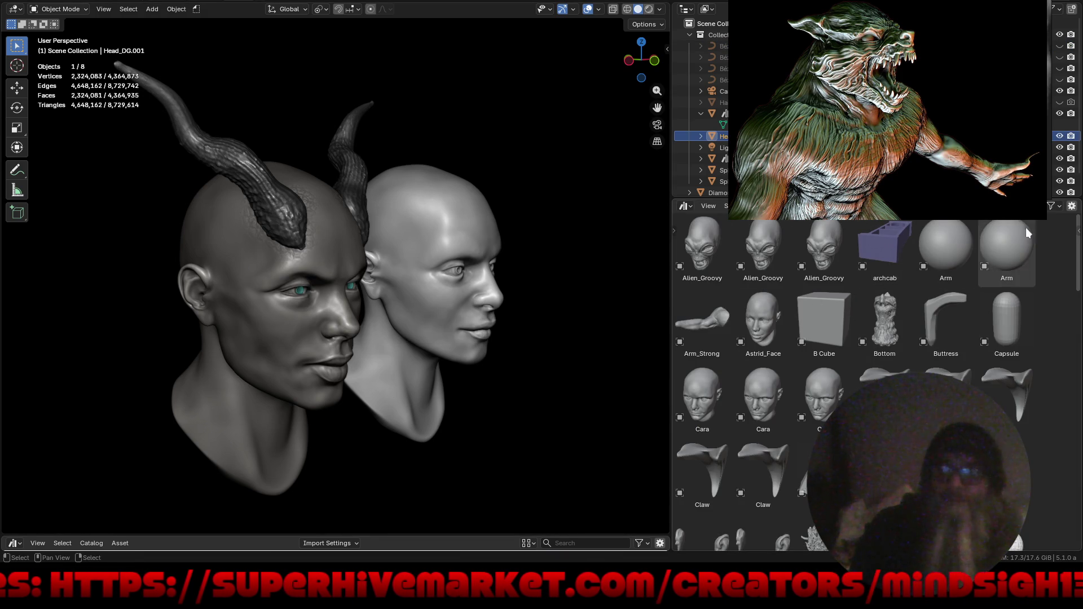
left_click(1051, 205)
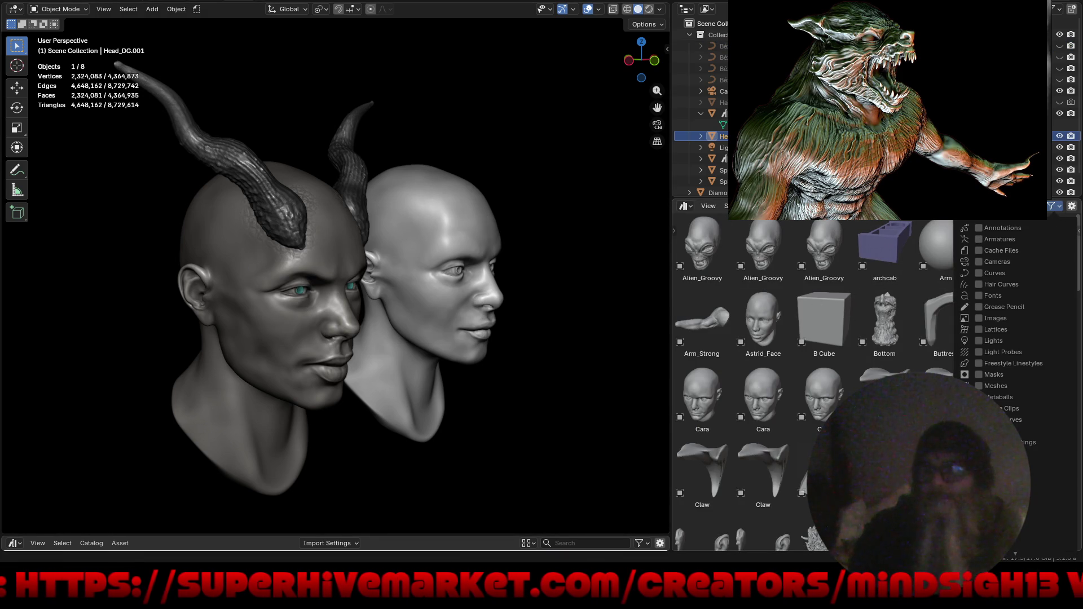
scroll(1003, 381, "down", 2)
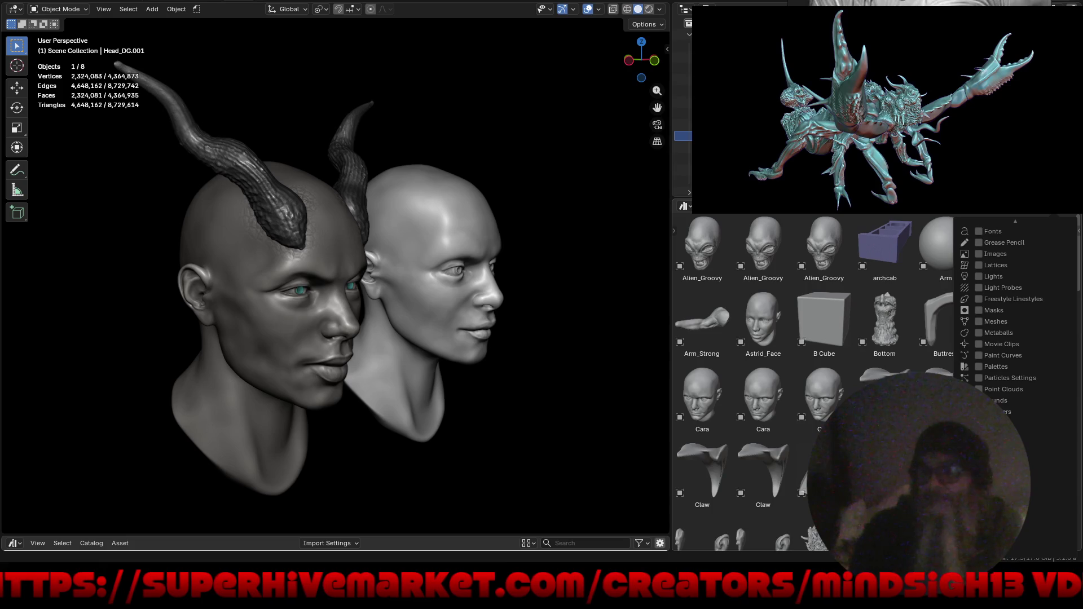
scroll(1006, 356, "down", 4)
left_click(979, 309)
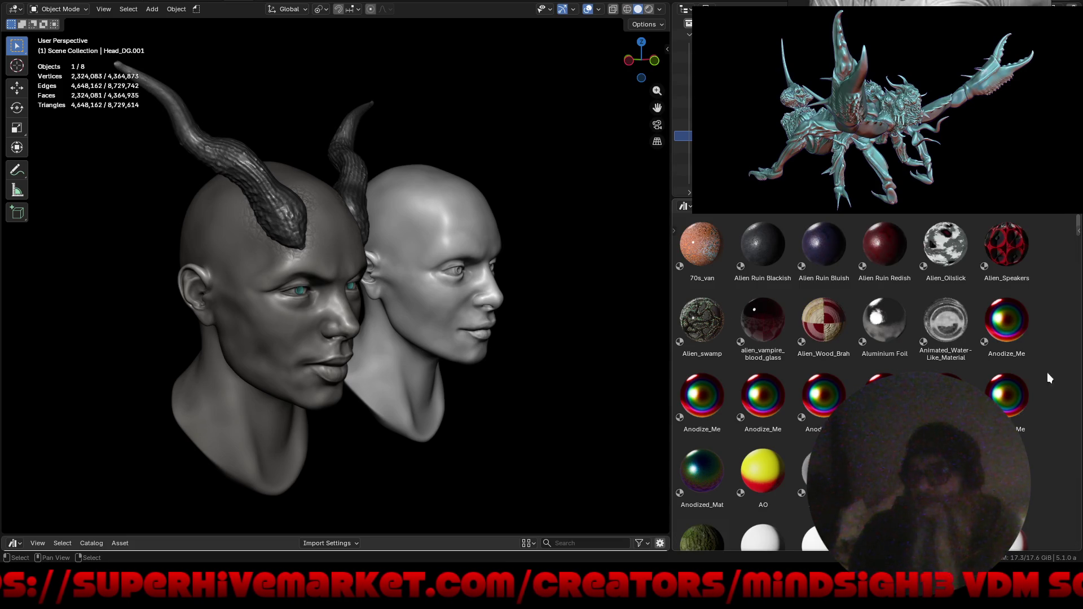
Drag the 'skin' material asset onto the horned head.
left_click_drag(1078, 224, 1081, 425)
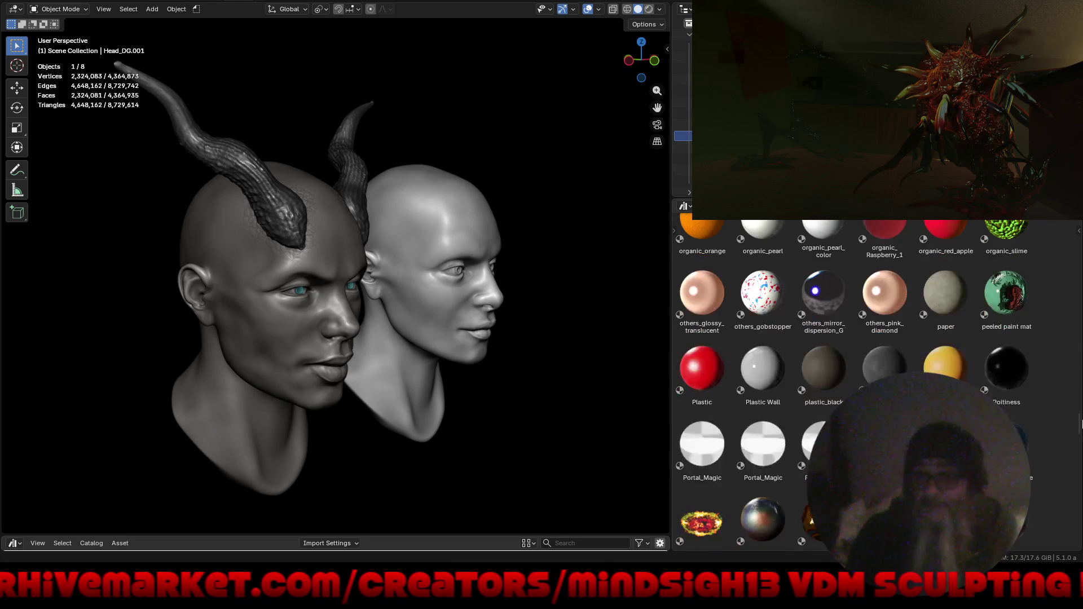
scroll(1026, 366, "down", 5)
scroll(1026, 367, "down", 5)
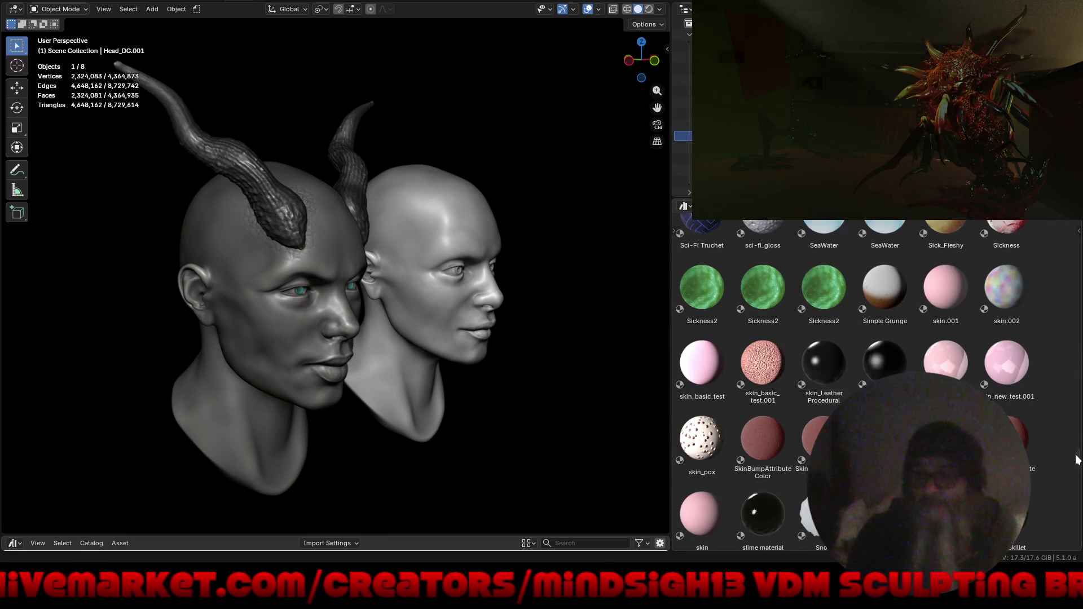
scroll(1051, 428, "down", 3)
scroll(1050, 356, "down", 2)
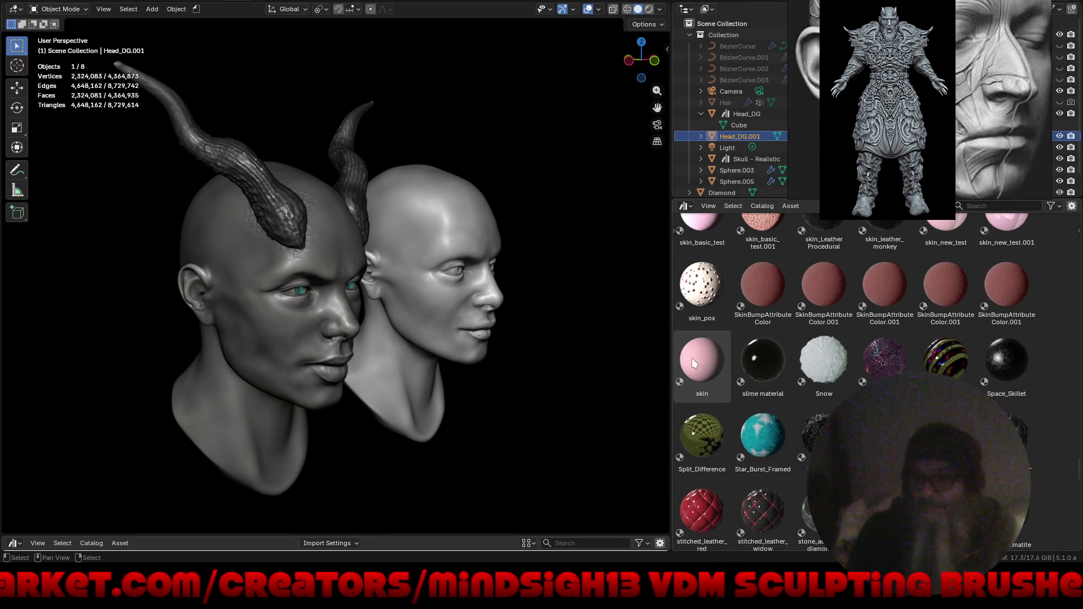
left_click(707, 356)
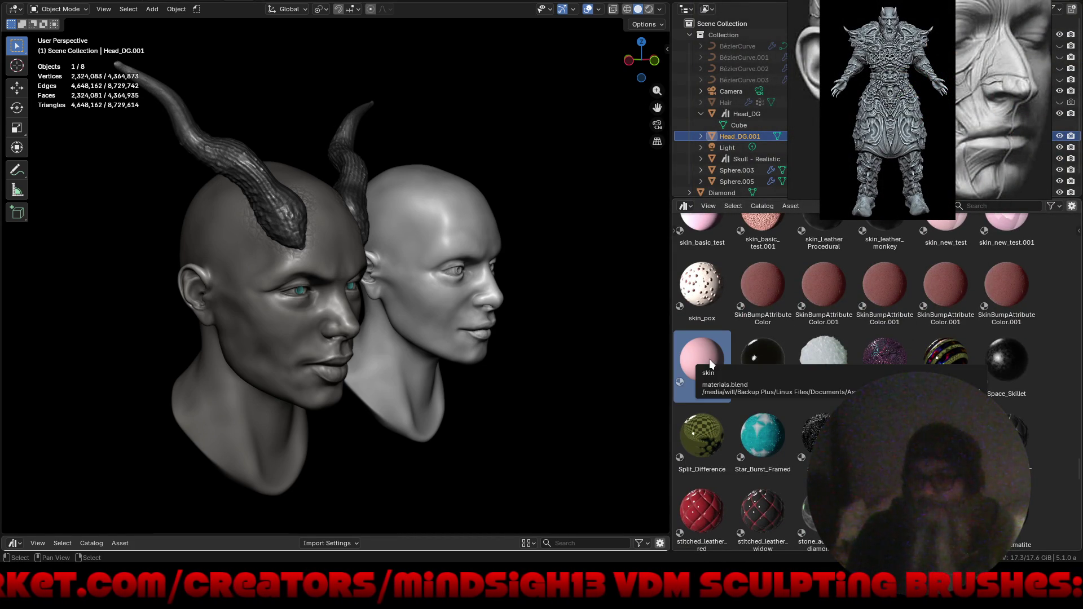
mouse_move(708, 359)
left_mouse_down()
mouse_move(334, 353)
mouse_move(254, 373)
left_mouse_up()
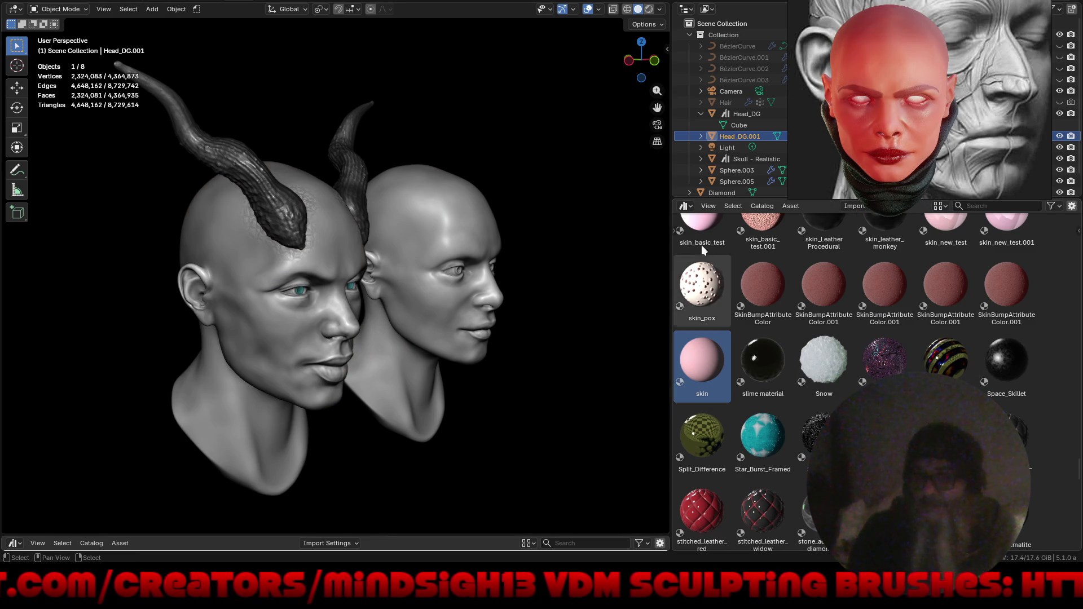
Turn the Outliner area into Properties and switch the viewport to Material Preview shading.
left_click(687, 9)
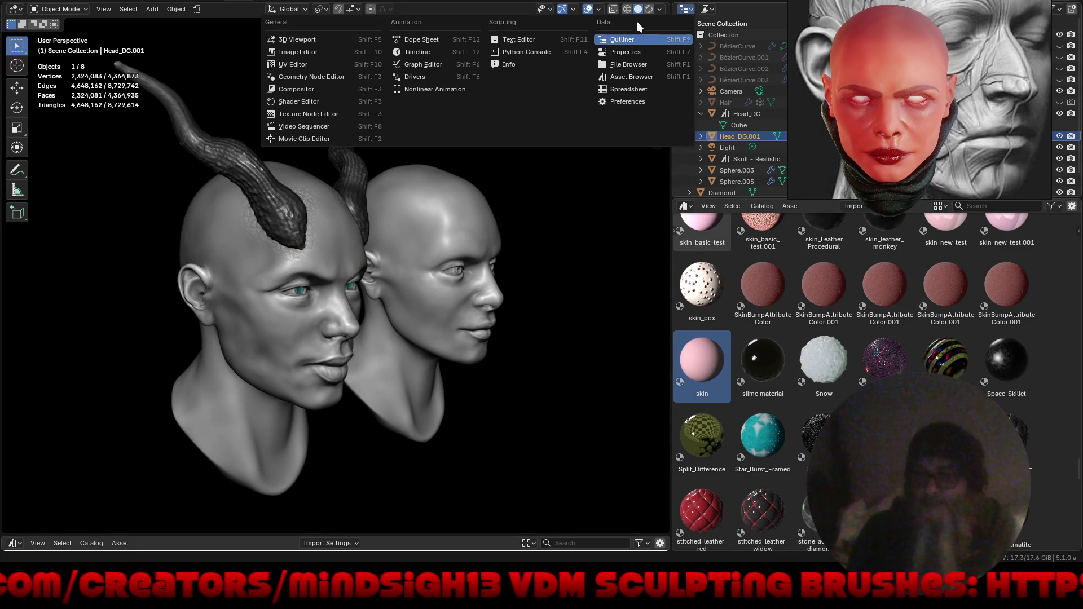
left_click(630, 51)
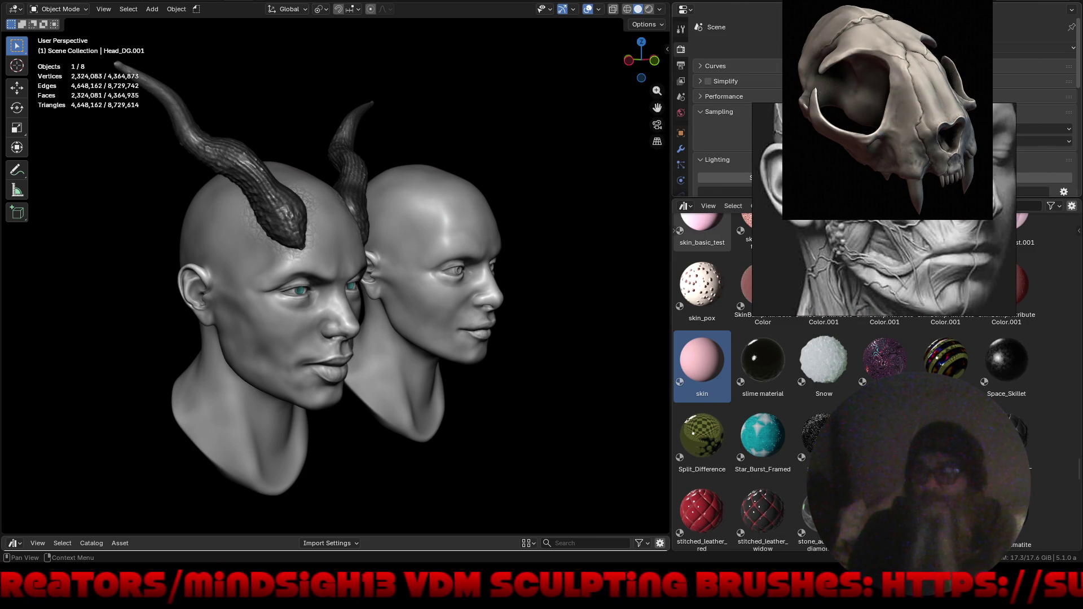
scroll(884, 118, "down", 2)
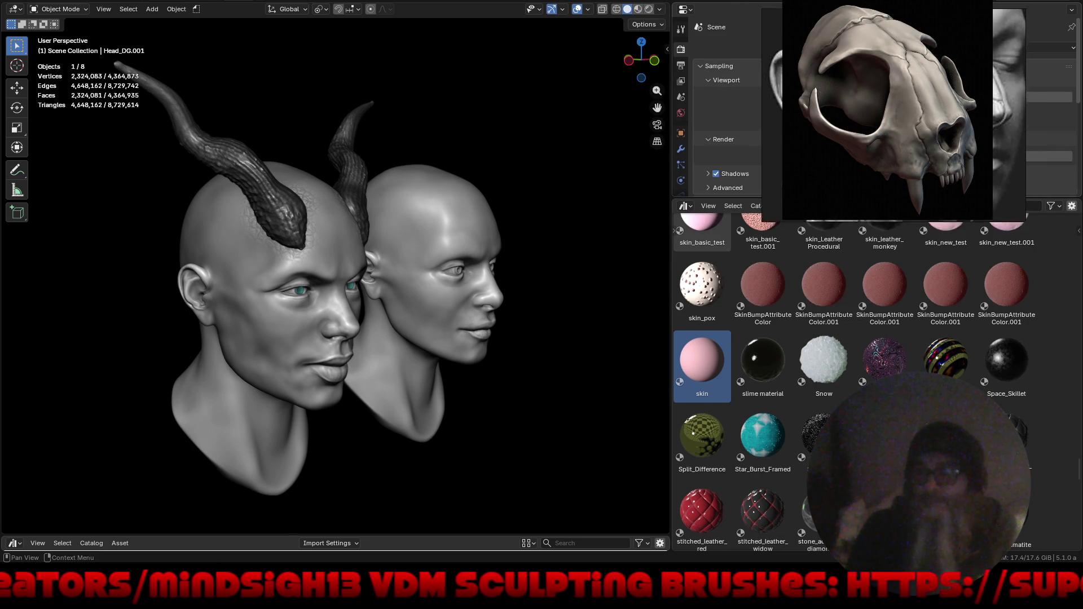
left_click(639, 10)
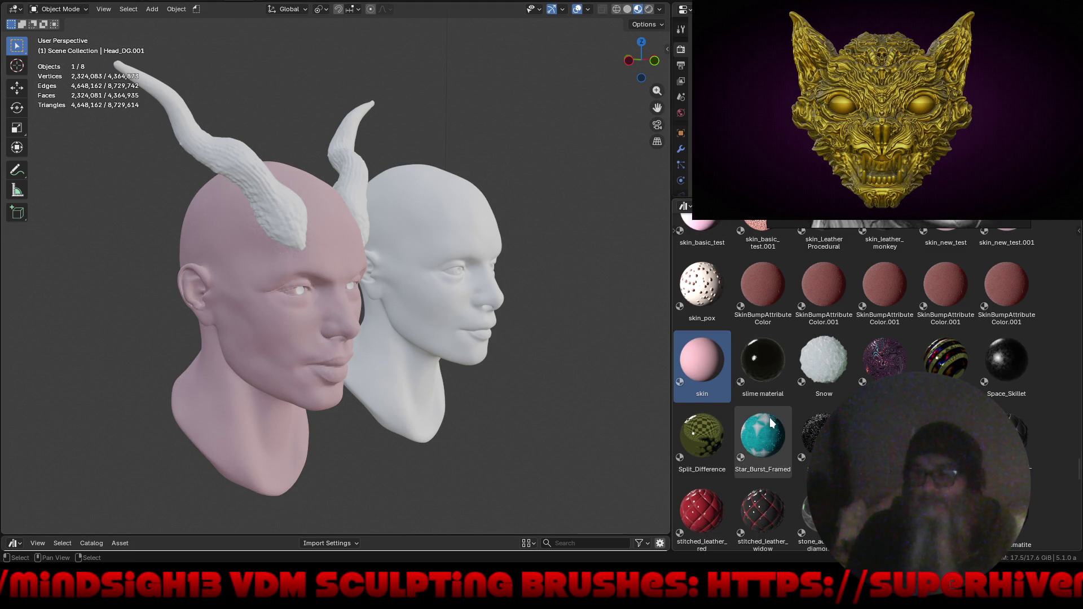
scroll(781, 391, "down", 2)
scroll(781, 388, "down", 2)
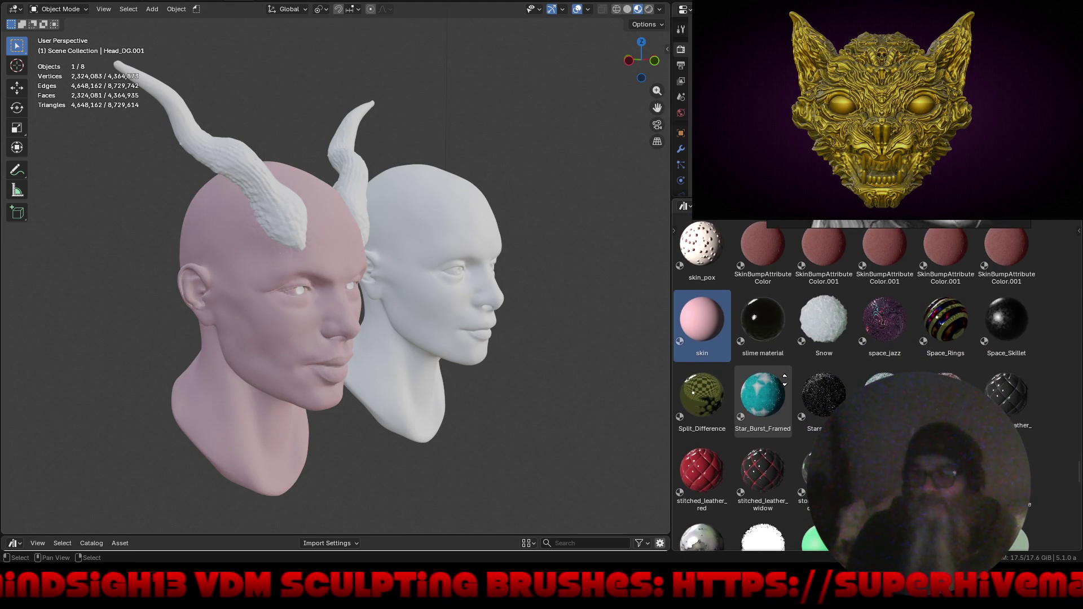
scroll(778, 392, "up", 4)
scroll(774, 395, "up", 3)
scroll(769, 401, "up", 4)
scroll(763, 405, "up", 3)
scroll(766, 355, "up", 10)
scroll(759, 325, "up", 12)
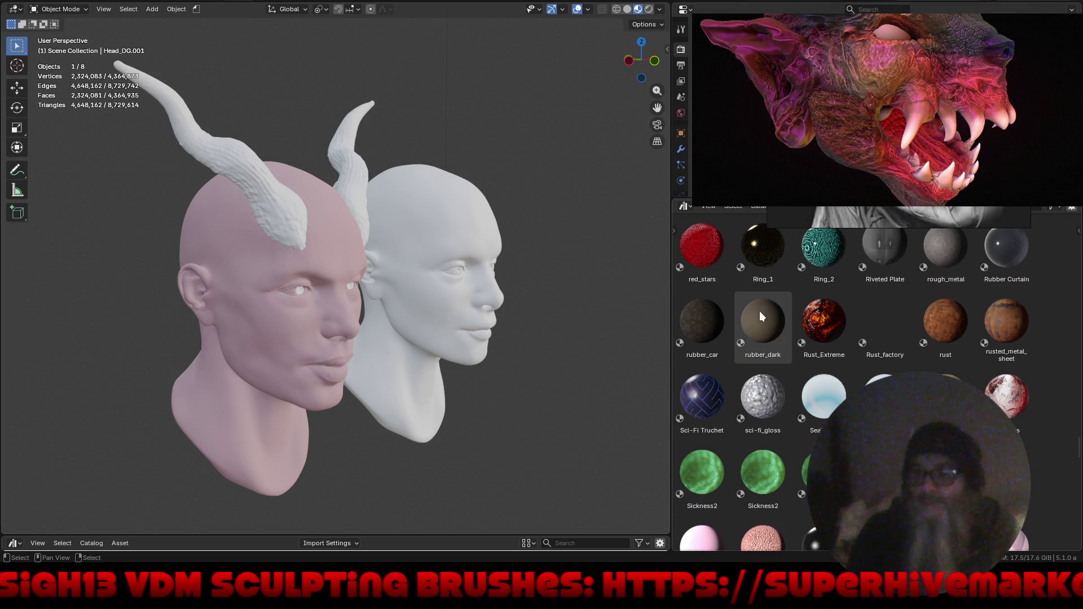
scroll(775, 303, "up", 6)
scroll(774, 309, "up", 8)
scroll(775, 318, "up", 1)
scroll(765, 339, "up", 5)
scroll(753, 360, "up", 5)
scroll(740, 384, "up", 3)
scroll(727, 410, "up", 5)
scroll(728, 398, "up", 2)
scroll(731, 364, "up", 5)
scroll(737, 339, "up", 5)
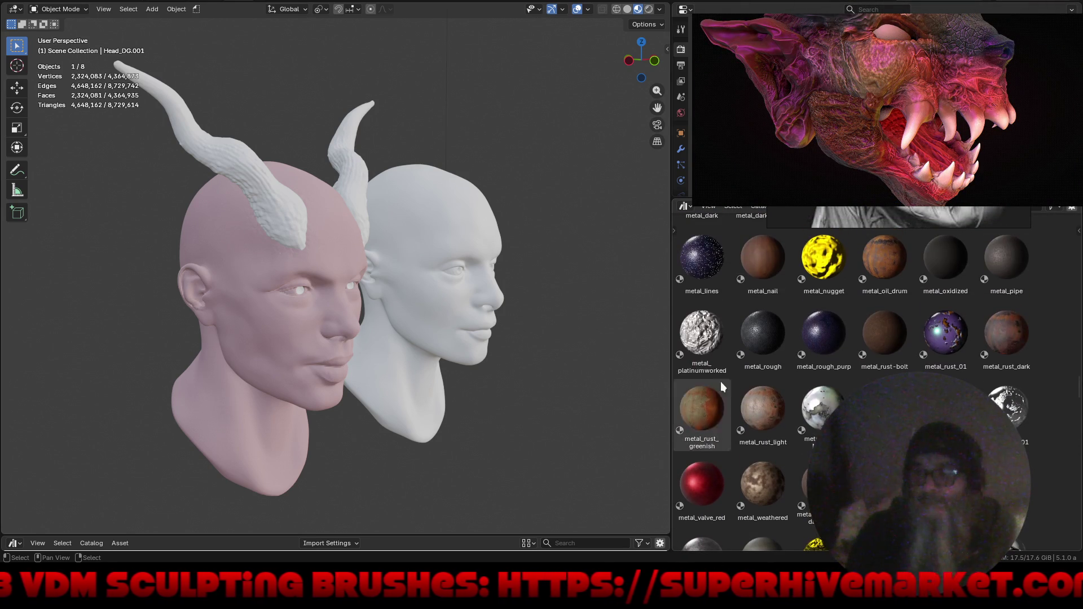
scroll(740, 315, "up", 3)
scroll(775, 323, "up", 5)
scroll(757, 409, "up", 5)
scroll(756, 423, "up", 2)
scroll(753, 439, "up", 2)
scroll(751, 454, "up", 2)
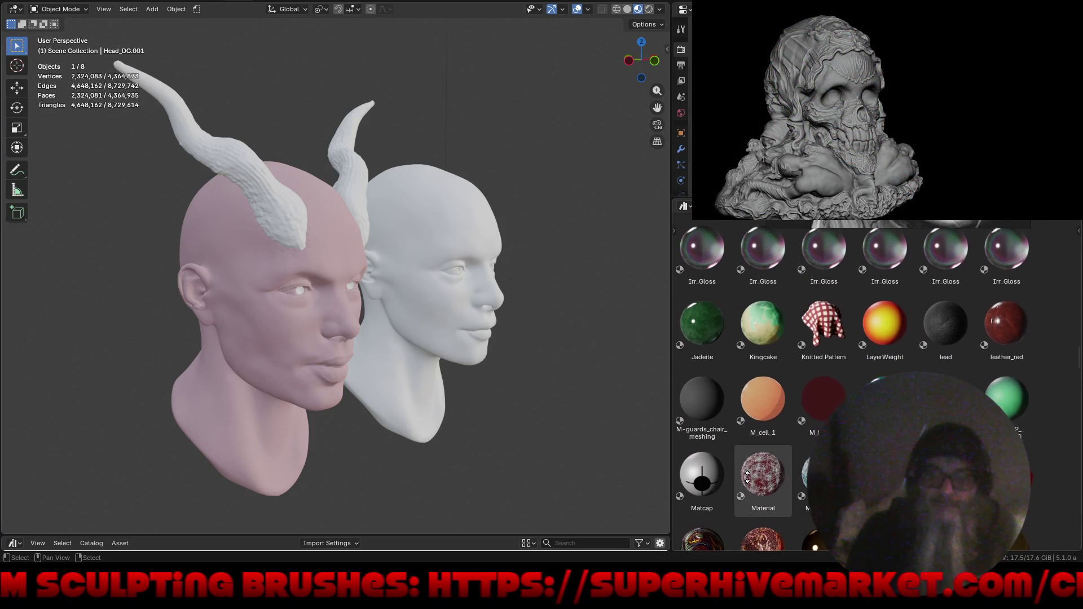
scroll(748, 469, "up", 2)
scroll(737, 432, "up", 1)
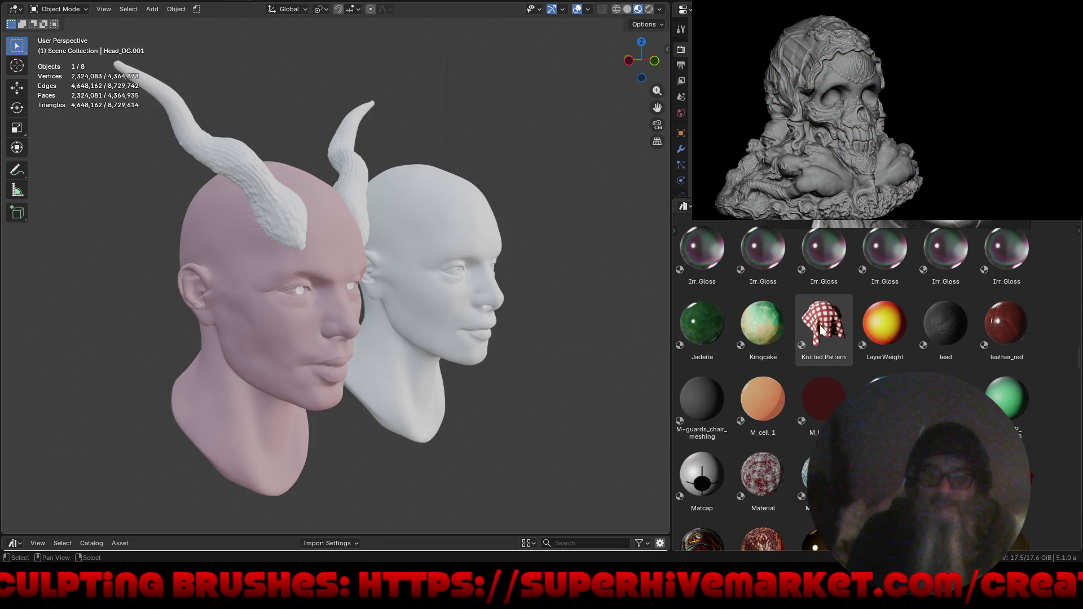
scroll(775, 404, "up", 3)
scroll(776, 404, "up", 2)
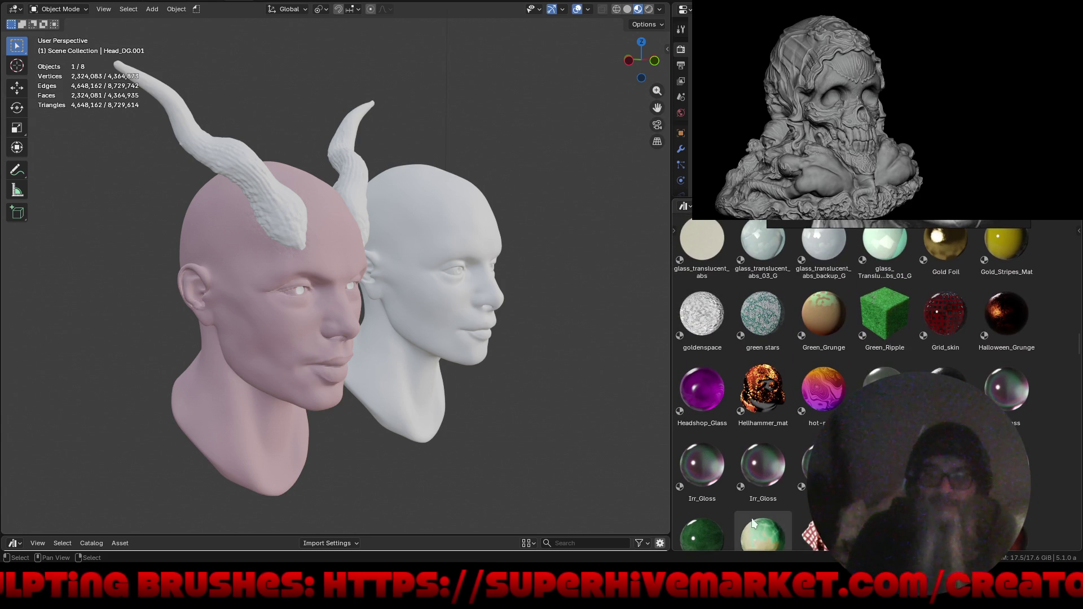
scroll(775, 403, "down", 1)
Drop Irr_Gloss onto the horned head and another Irr_Gloss variant onto its eye.
left_click_drag(627, 365, 300, 289)
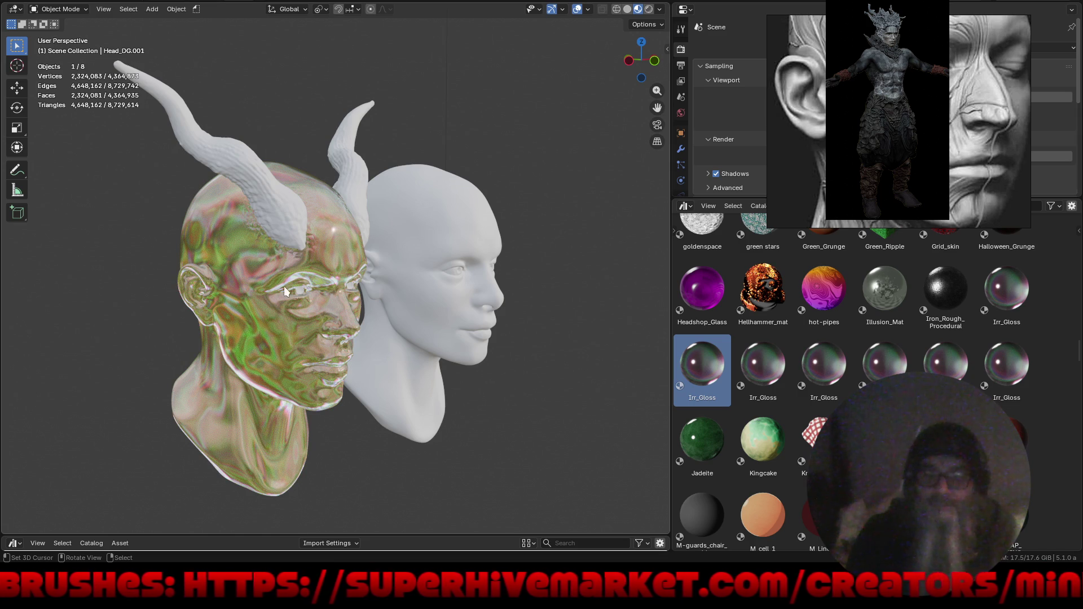
middle_click_drag(294, 279, 355, 168, "ctrl")
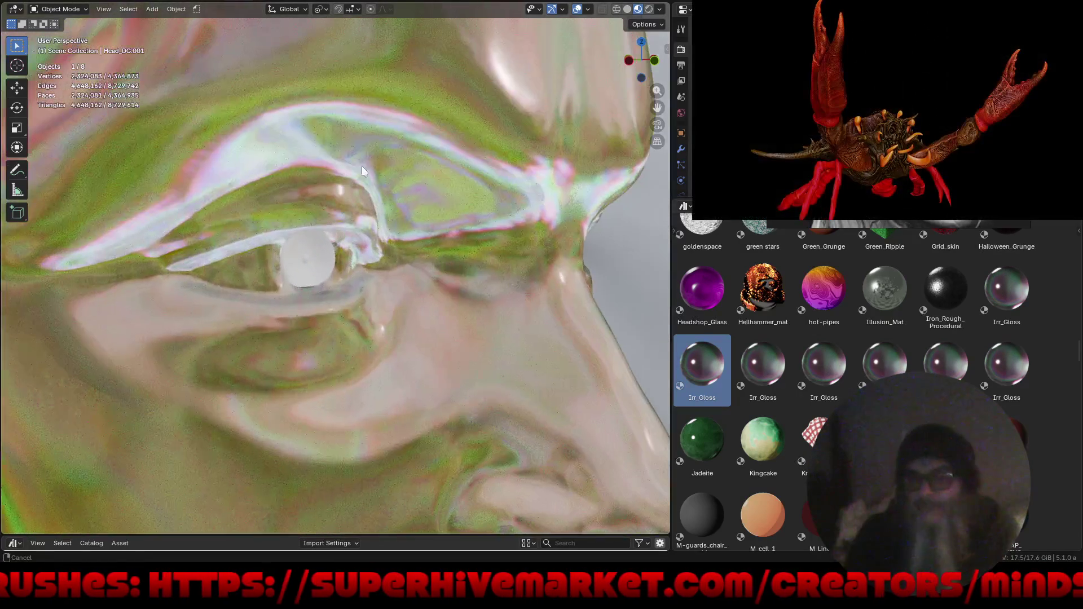
left_click_drag(757, 357, 306, 248)
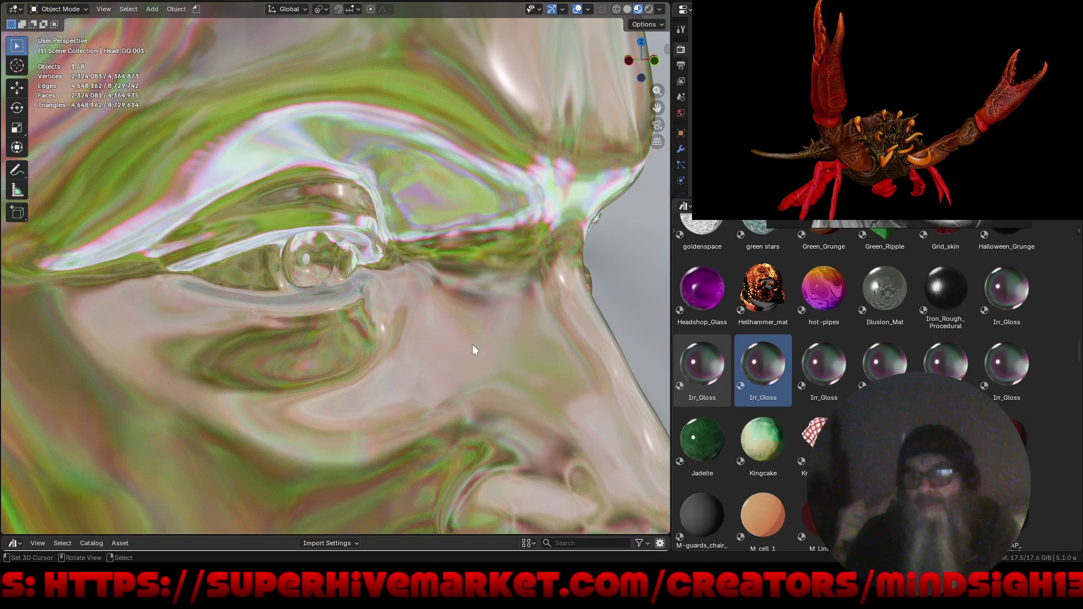
scroll(711, 375, "up", 2)
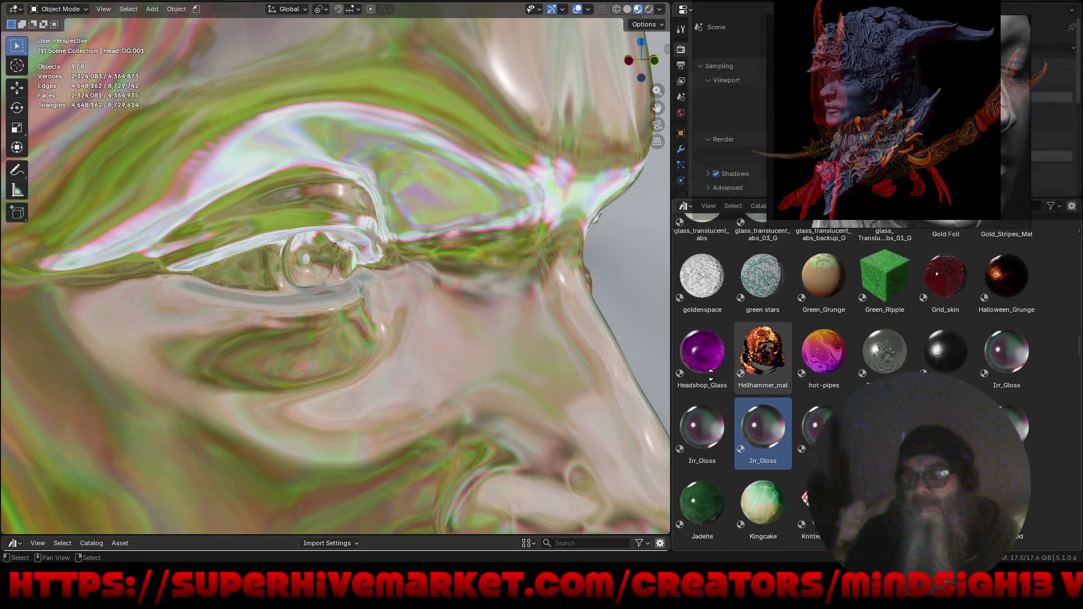
scroll(712, 375, "up", 2)
scroll(710, 376, "up", 2)
scroll(698, 440, "up", 1)
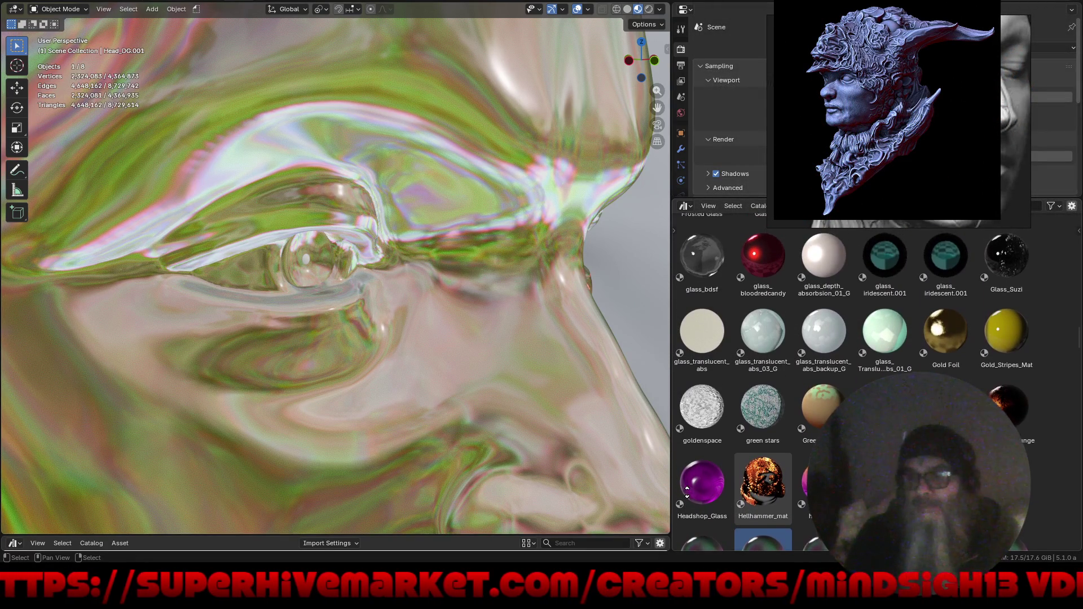
scroll(686, 490, "down", 5)
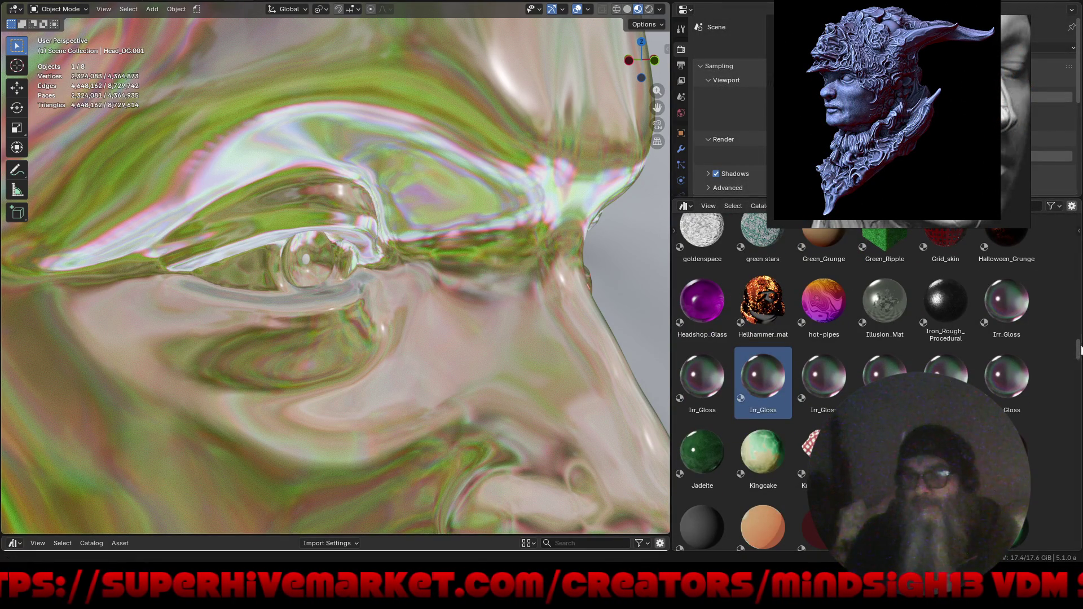
mouse_move(1069, 422)
left_mouse_down()
mouse_move(1071, 363)
mouse_move(1054, 467)
left_mouse_up()
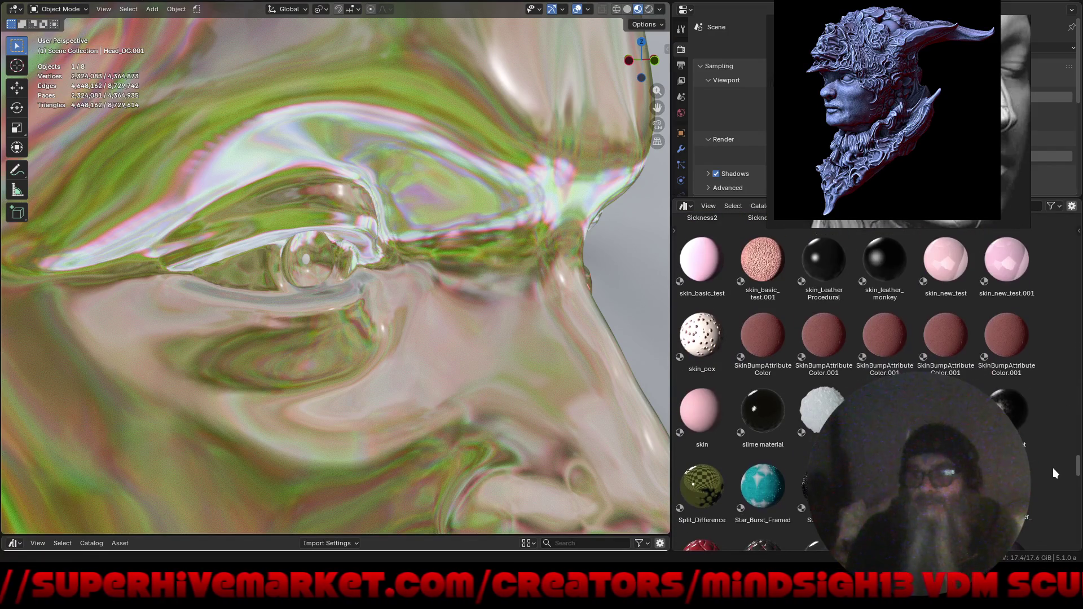
Try SkinBumpAttributeColor on the head, then apply the pink 'skin' material instead.
left_click(759, 364)
left_click_drag(758, 364, 534, 366)
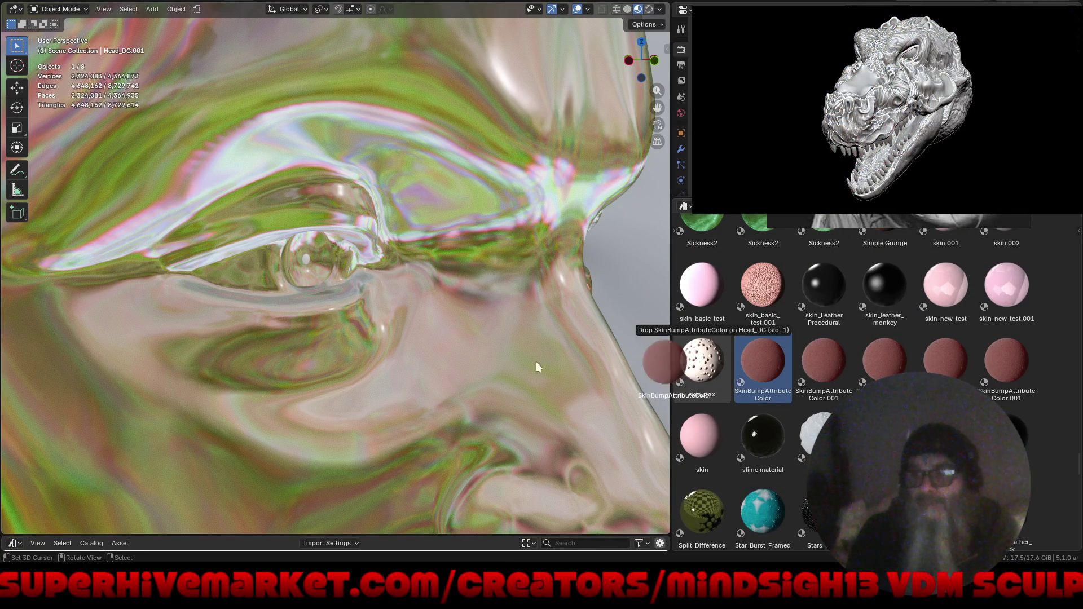
left_click_drag(556, 265, 550, 266)
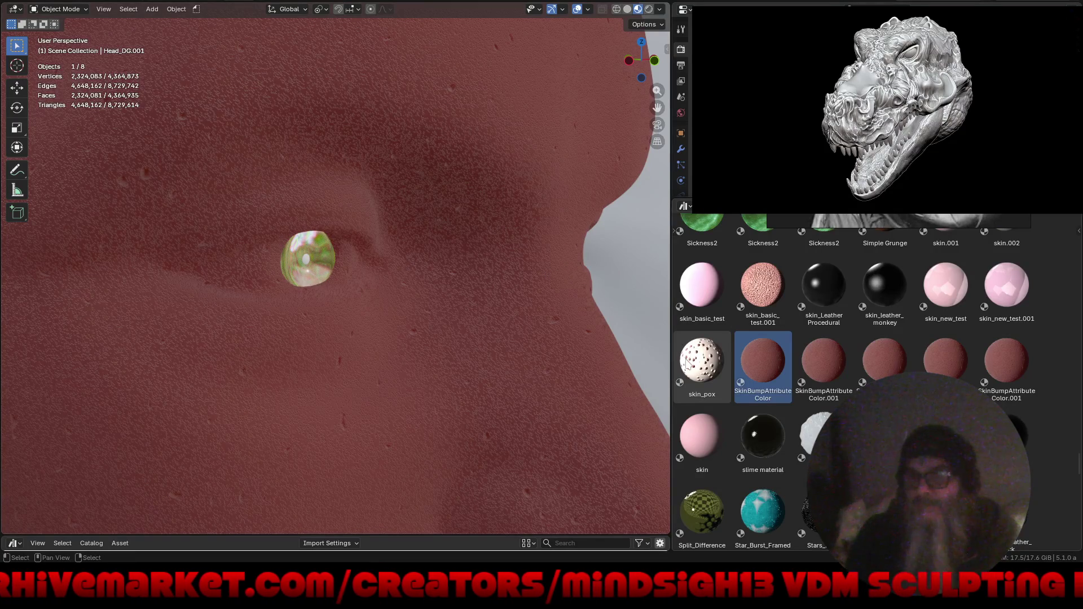
left_click_drag(690, 439, 512, 404)
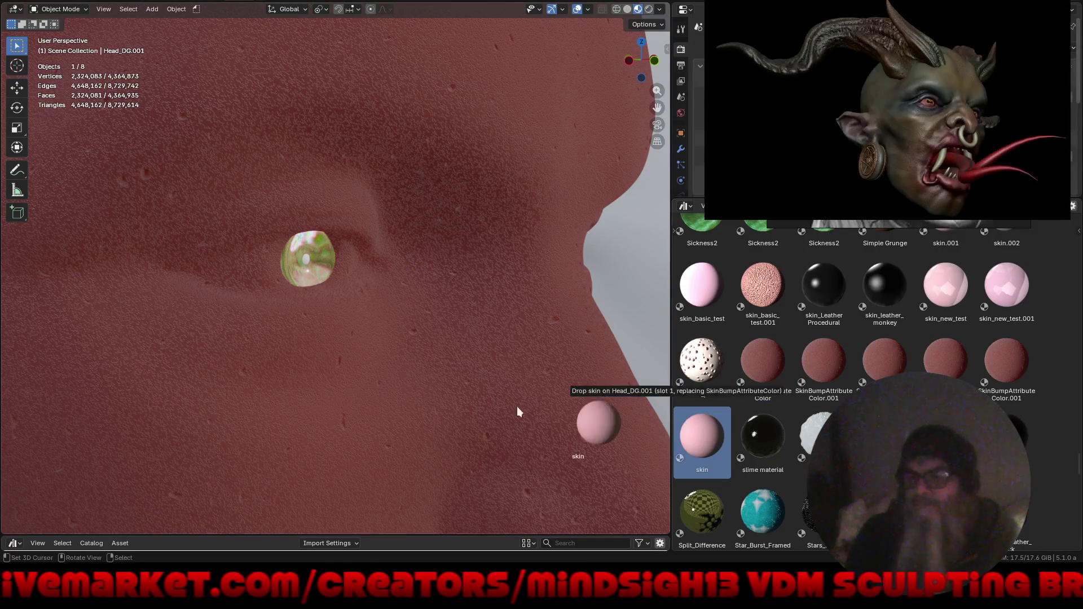
left_click_drag(605, 368, 601, 360)
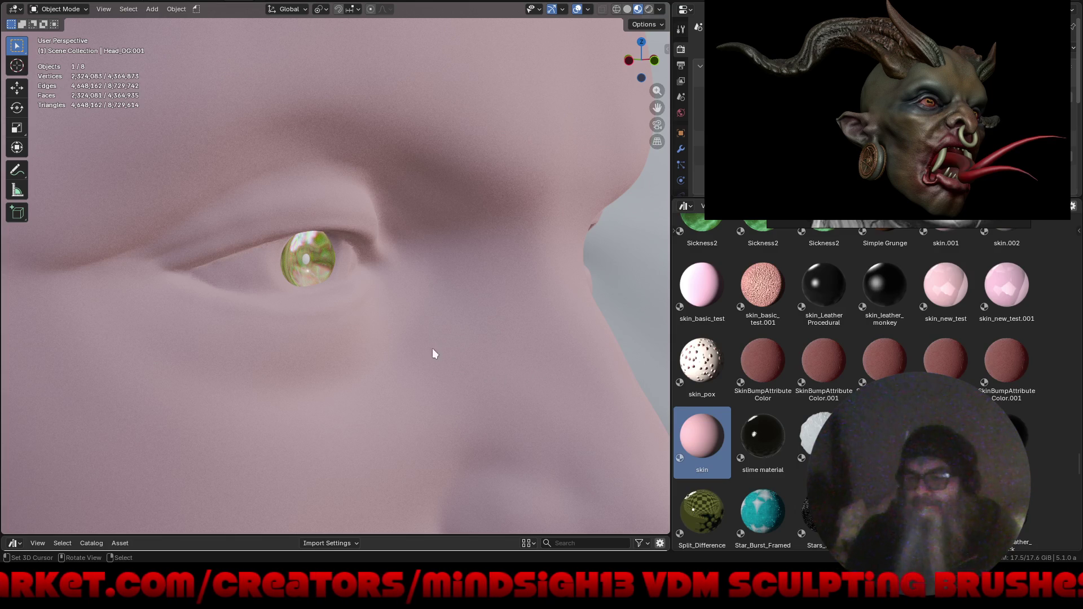
scroll(370, 258, "down", 5)
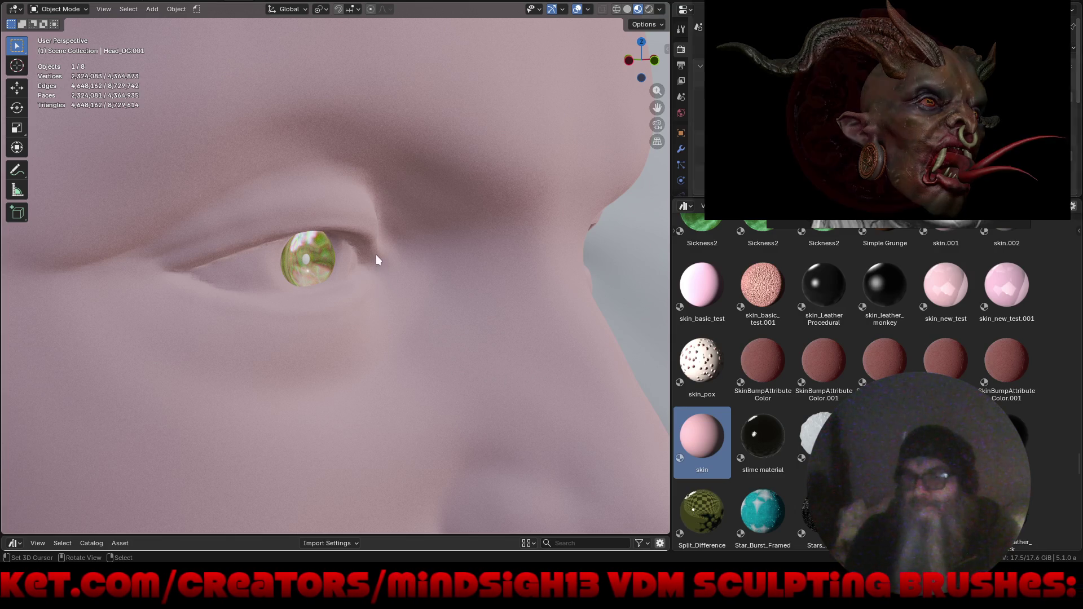
Zoom and pan out to frame both heads and their horns.
middle_click_drag(376, 218, 352, 339, "ctrl")
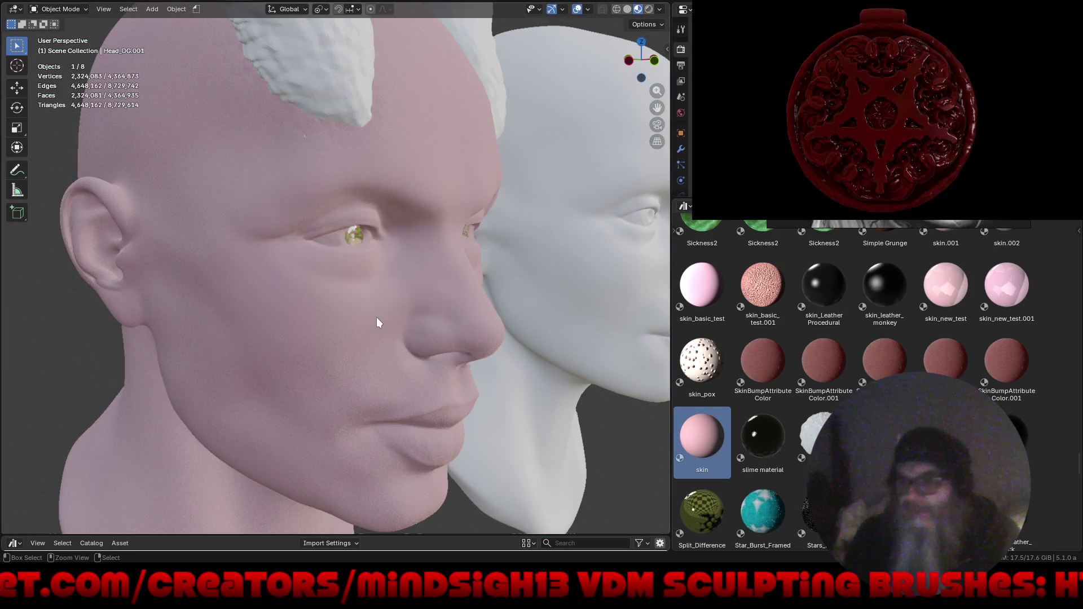
middle_click_drag(351, 413, 330, 438, "ctrl")
mouse_move(381, 377)
middle_mouse_down("shift")
mouse_move(414, 357)
mouse_move(399, 336)
mouse_move(423, 347)
middle_mouse_up("shift")
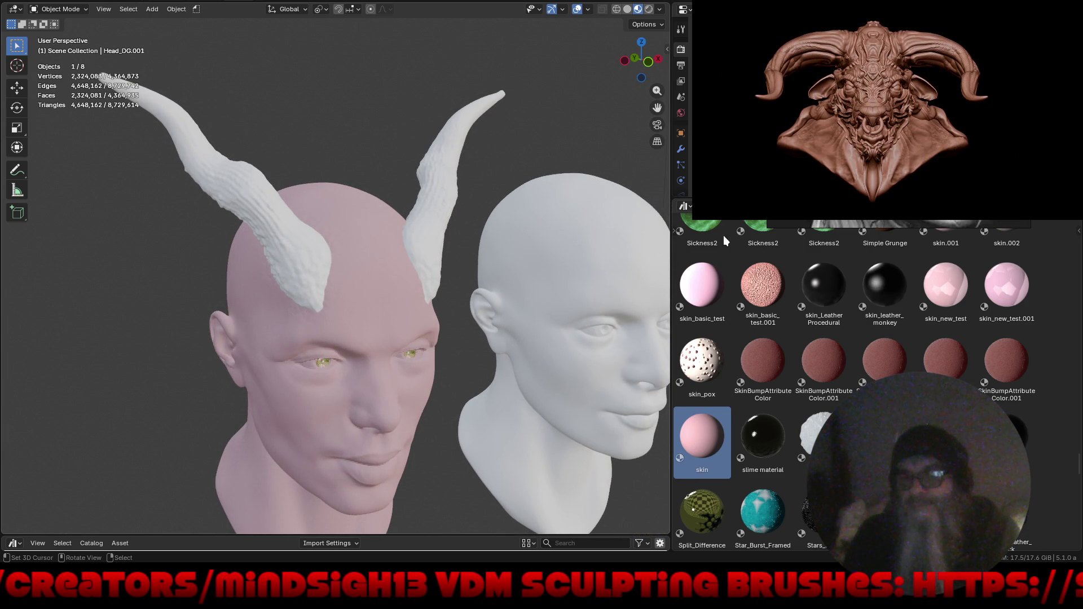
scroll(783, 301, "up", 1)
Try Space_Rings on the horns, replace it with a black material, then view everything in plain solid shading.
left_click_drag(884, 445, 469, 180)
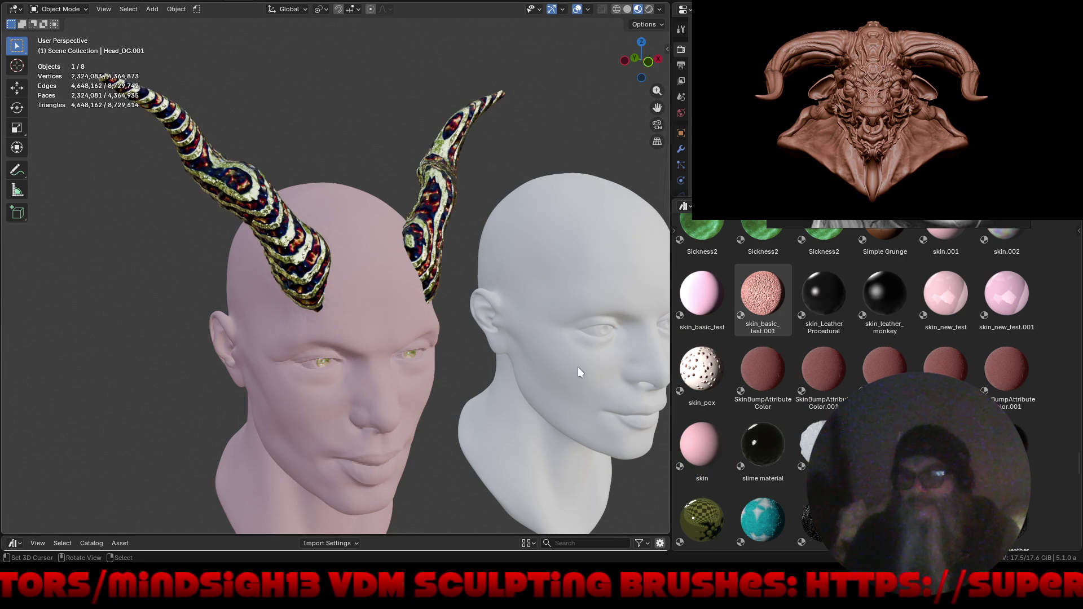
scroll(771, 359, "up", 3)
scroll(752, 373, "up", 2)
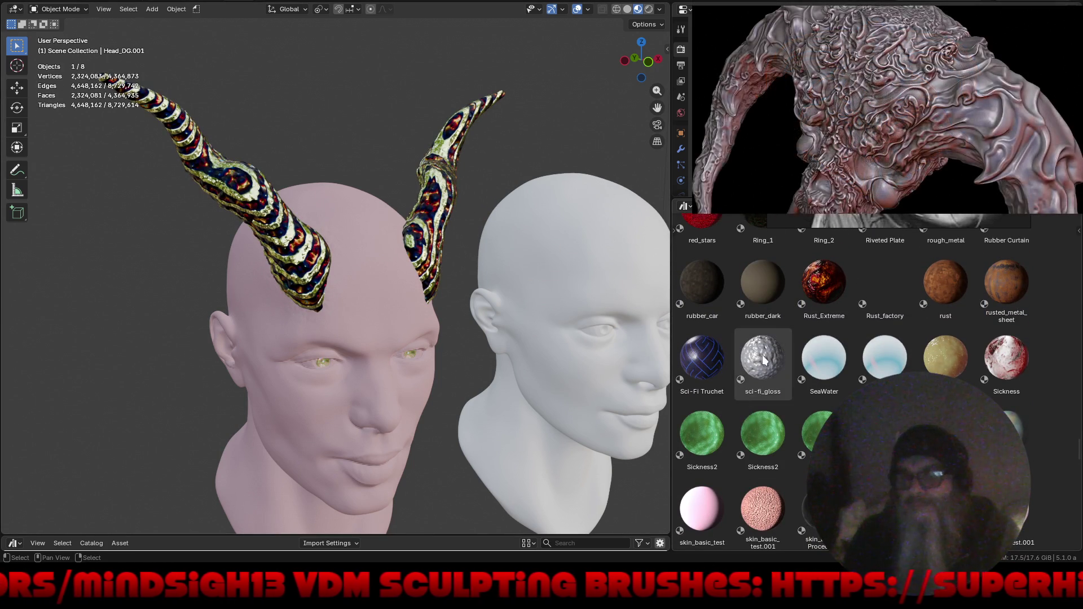
scroll(765, 361, "up", 3)
scroll(796, 349, "up", 2)
scroll(786, 340, "up", 1)
scroll(791, 356, "up", 3)
scroll(796, 365, "up", 3)
scroll(796, 347, "up", 2)
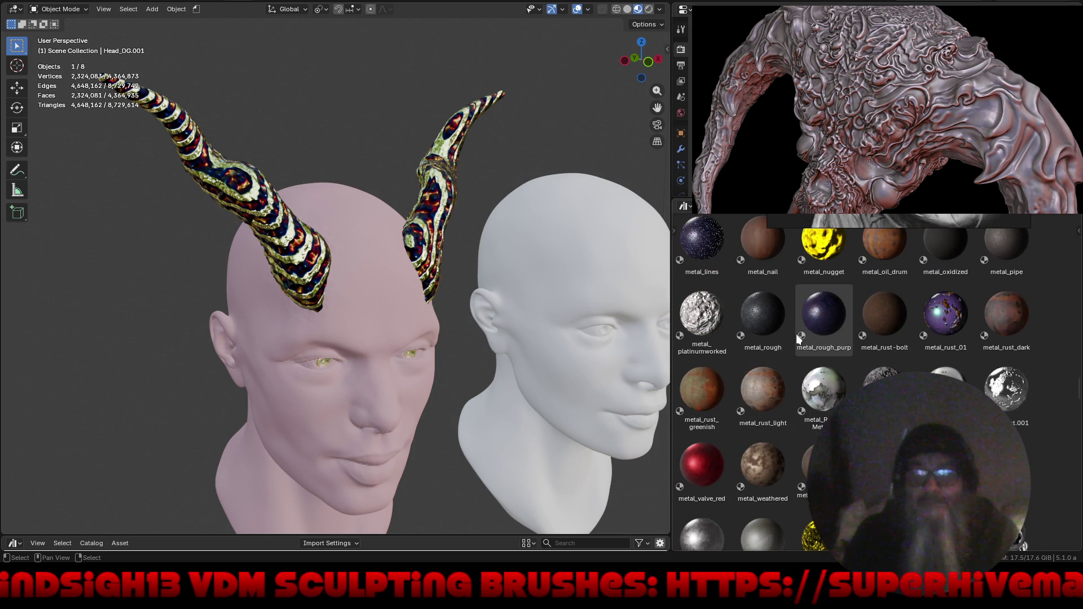
scroll(799, 338, "up", 2)
scroll(792, 356, "up", 2)
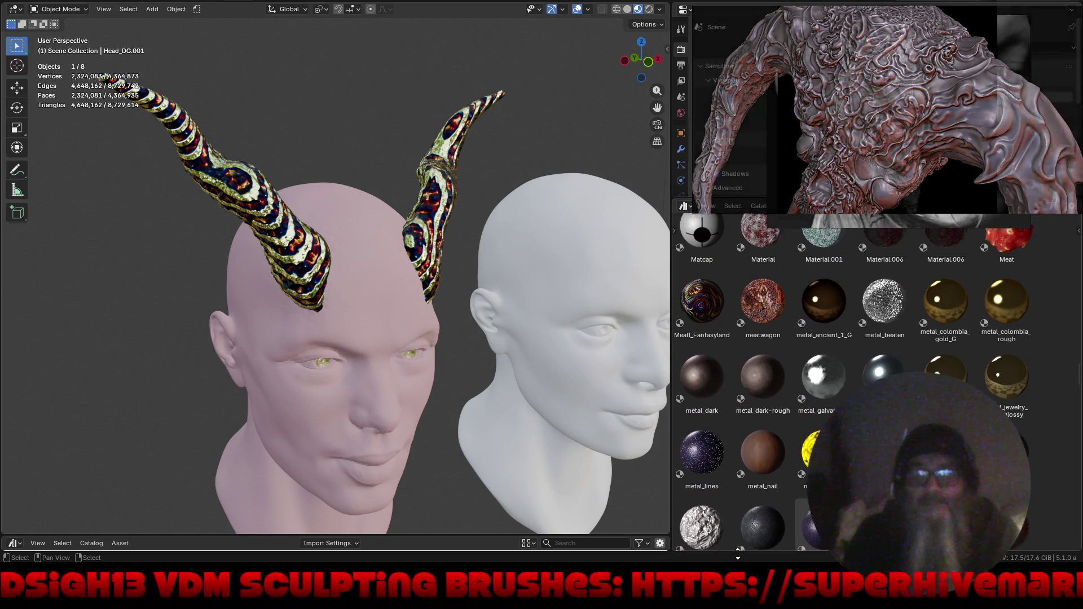
scroll(788, 366, "up", 2)
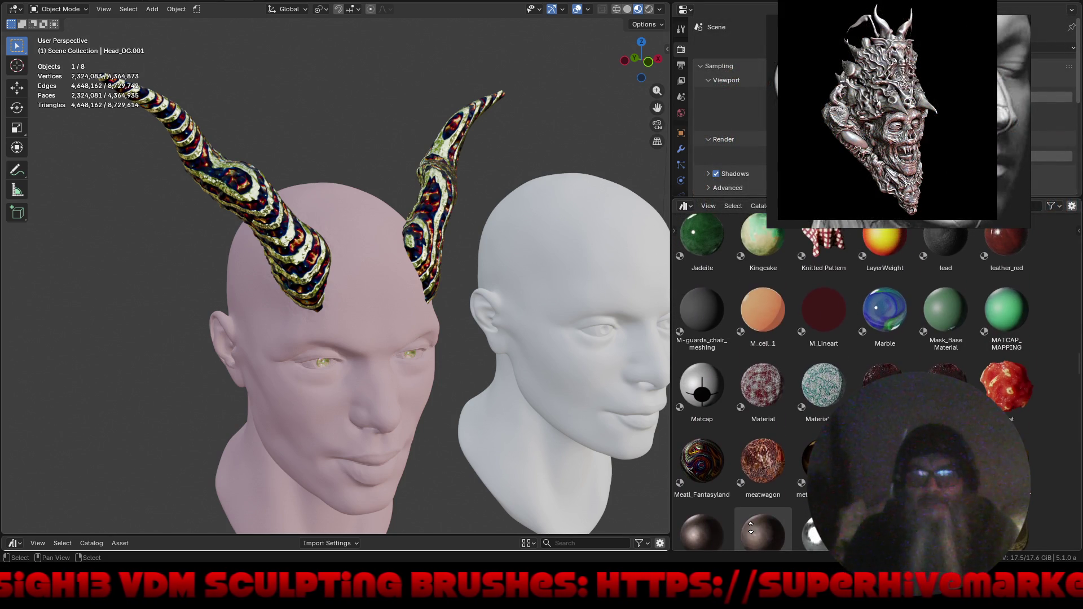
scroll(749, 518, "up", 1)
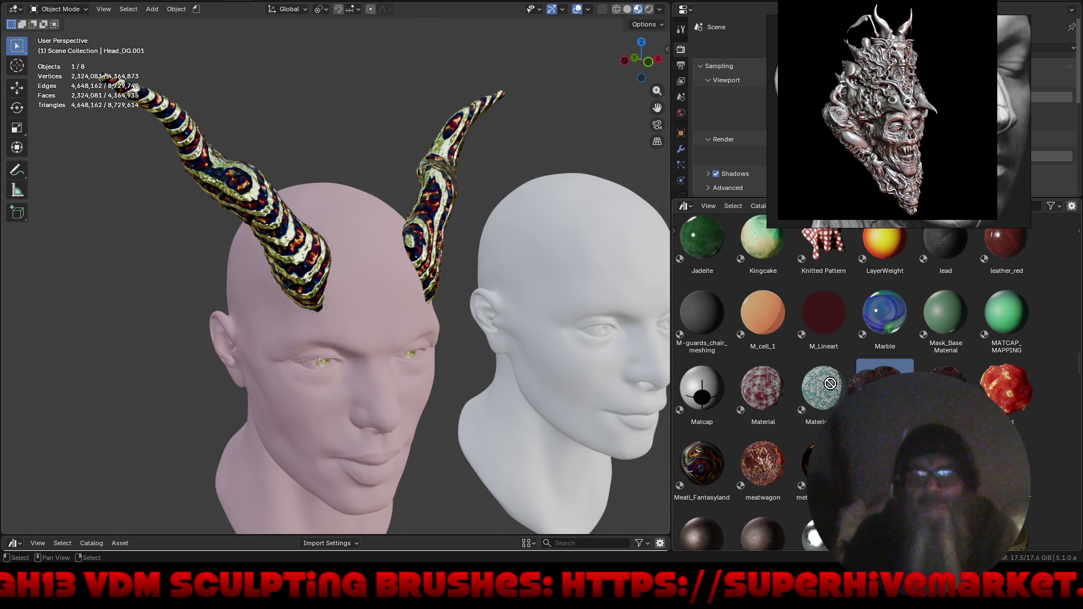
left_click_drag(846, 387, 444, 241)
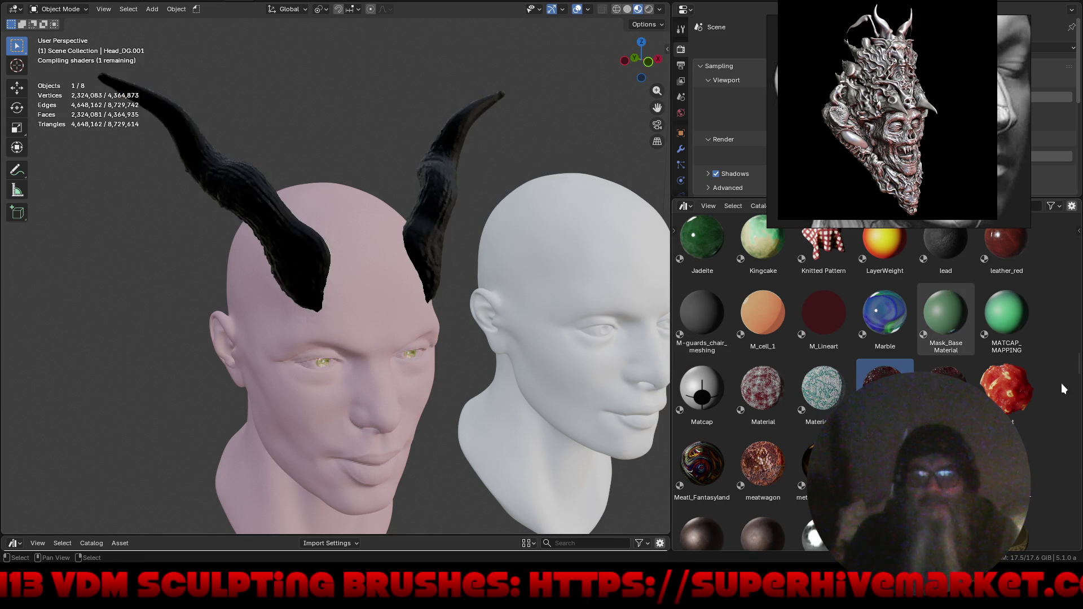
mouse_move(448, 333)
middle_mouse_down()
mouse_move(510, 339)
mouse_move(455, 348)
mouse_move(524, 371)
mouse_move(505, 423)
mouse_move(370, 350)
mouse_move(368, 326)
mouse_move(387, 322)
mouse_move(360, 387)
middle_mouse_up()
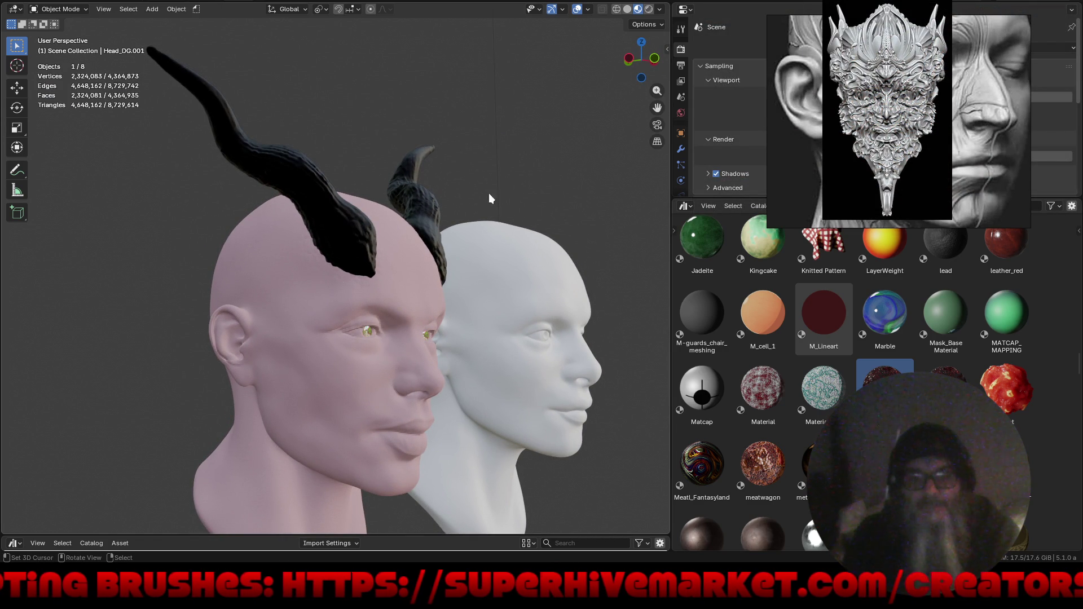
left_click(627, 10)
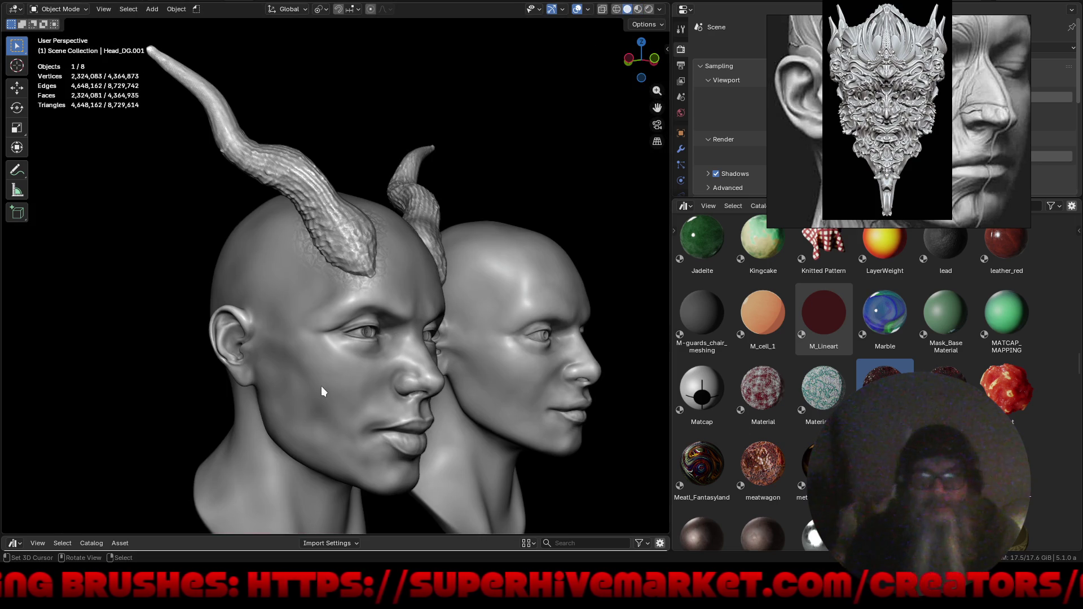
Enter Sculpt Mode on the horned head and choose the Paint tool.
key("ctrl+Tab")
key("ctrl+Tab")
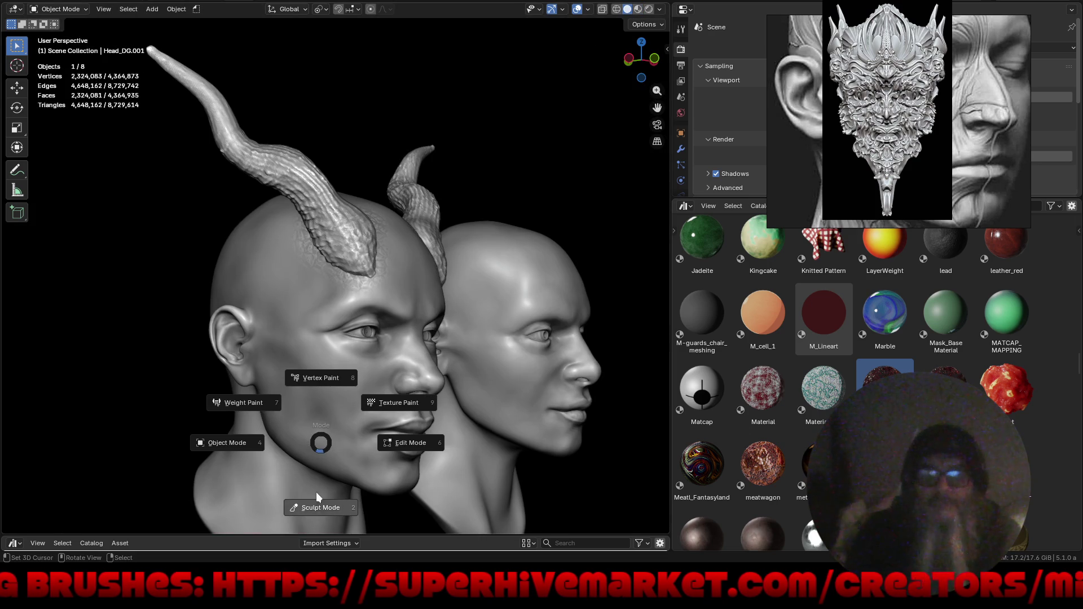
left_click(319, 509)
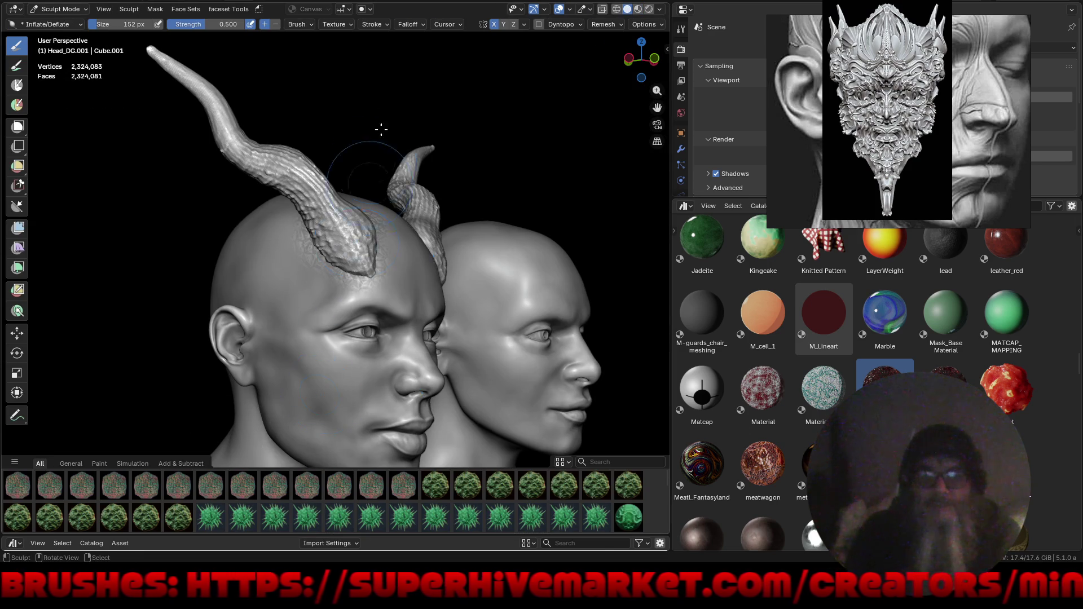
left_click(365, 9)
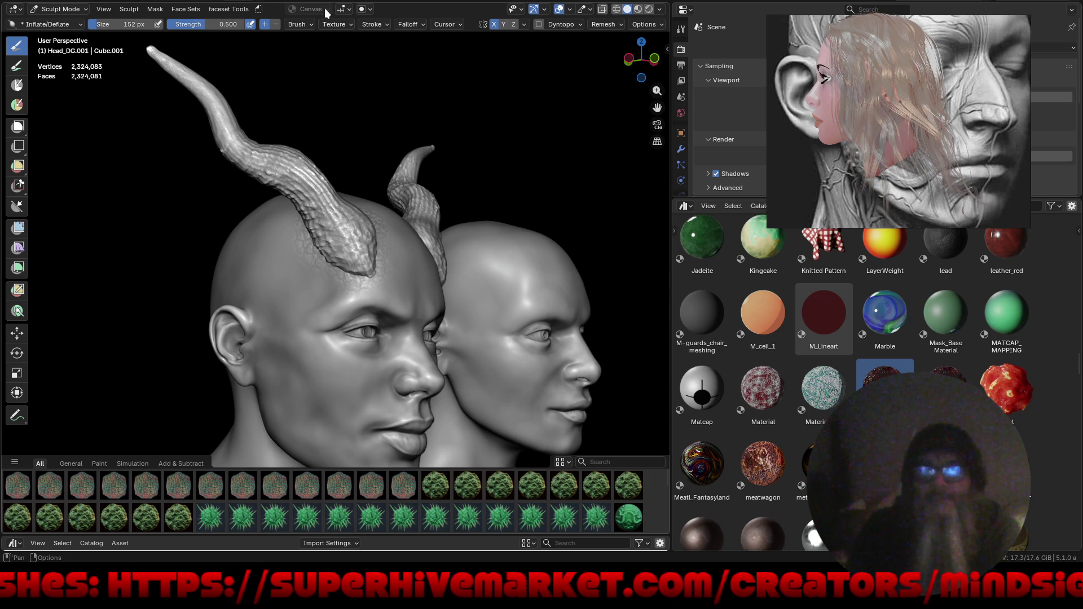
left_click(17, 67)
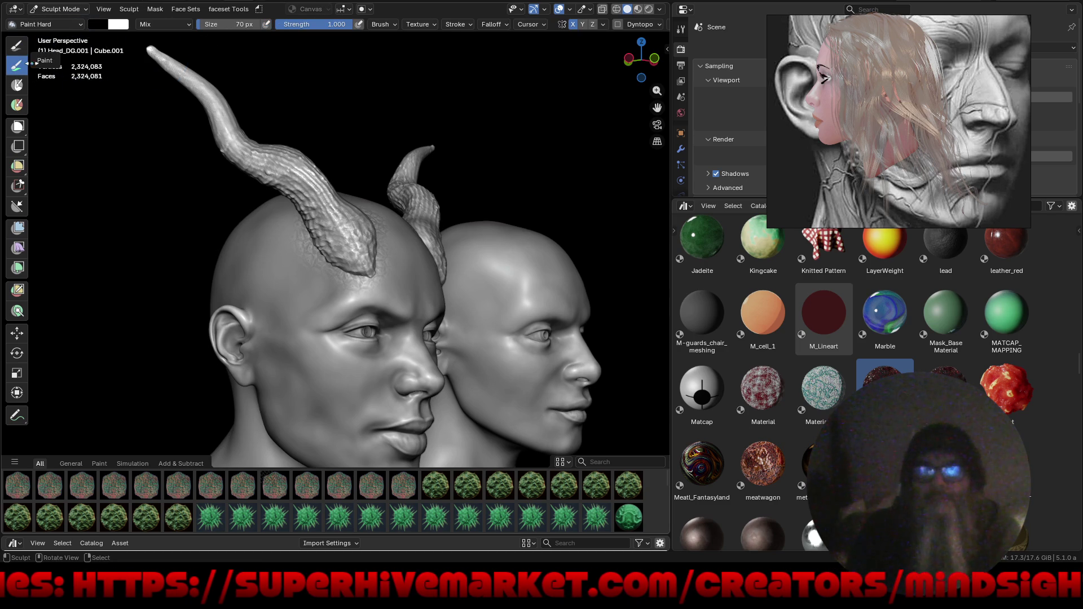
Set the paint canvas to Color Attribute and start a new attribute with a mid-grey colour.
left_click(320, 10)
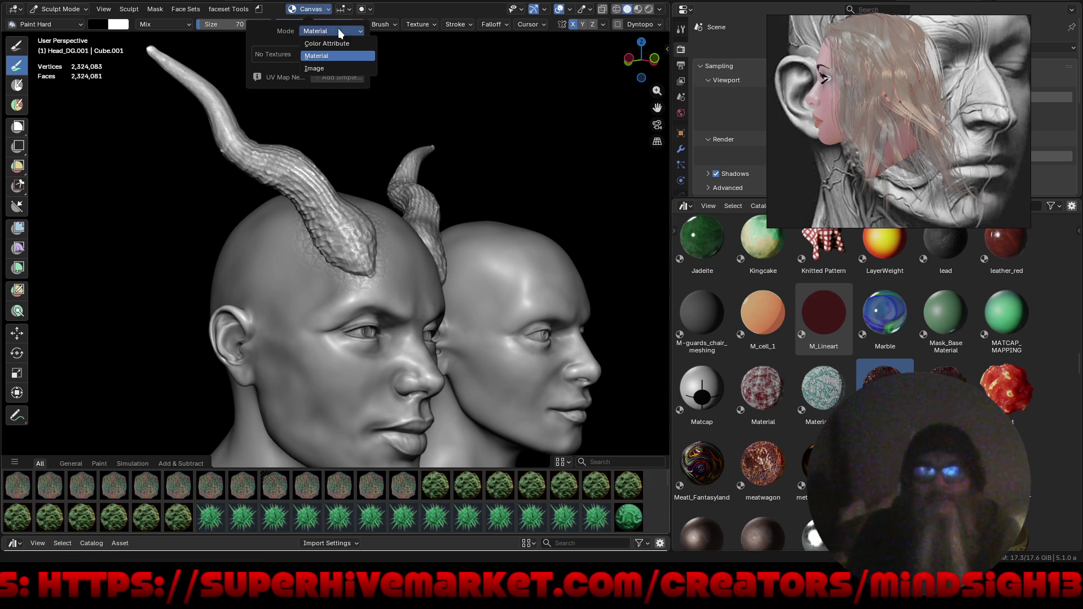
left_click(336, 44)
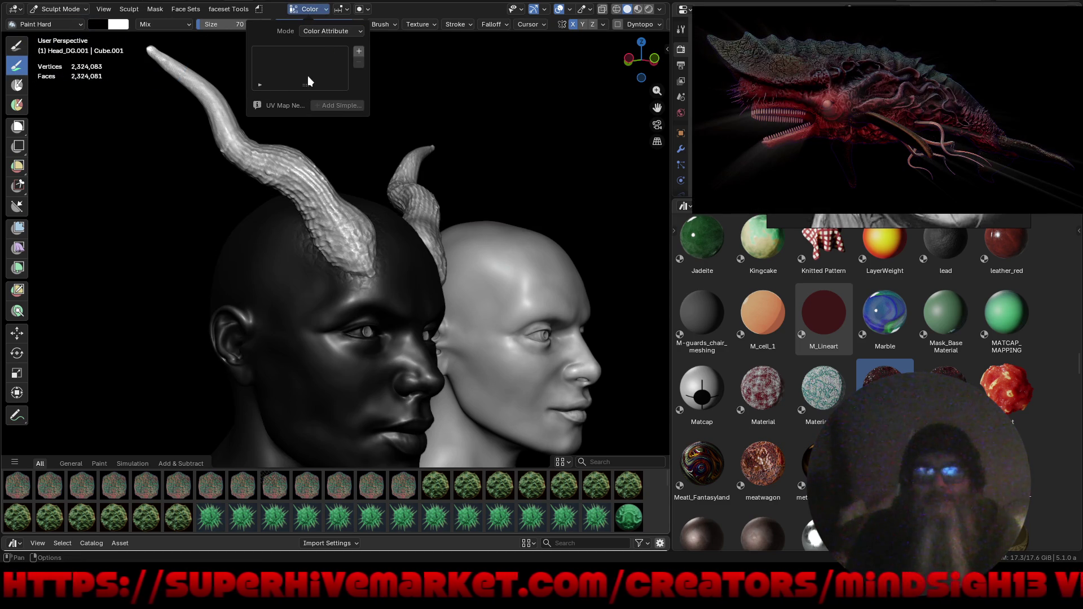
left_click(360, 51)
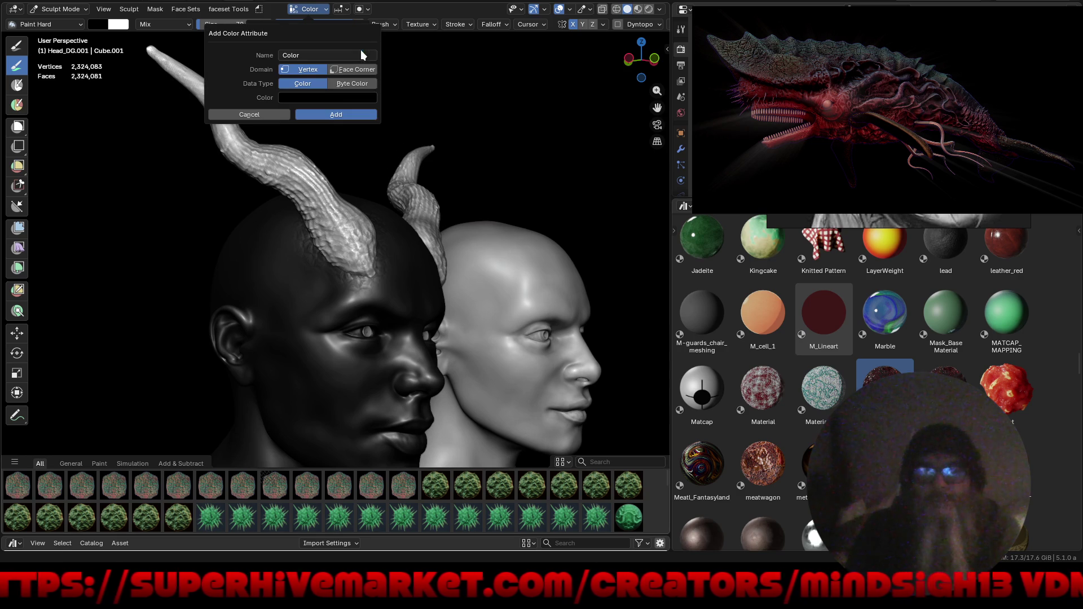
left_click(333, 98)
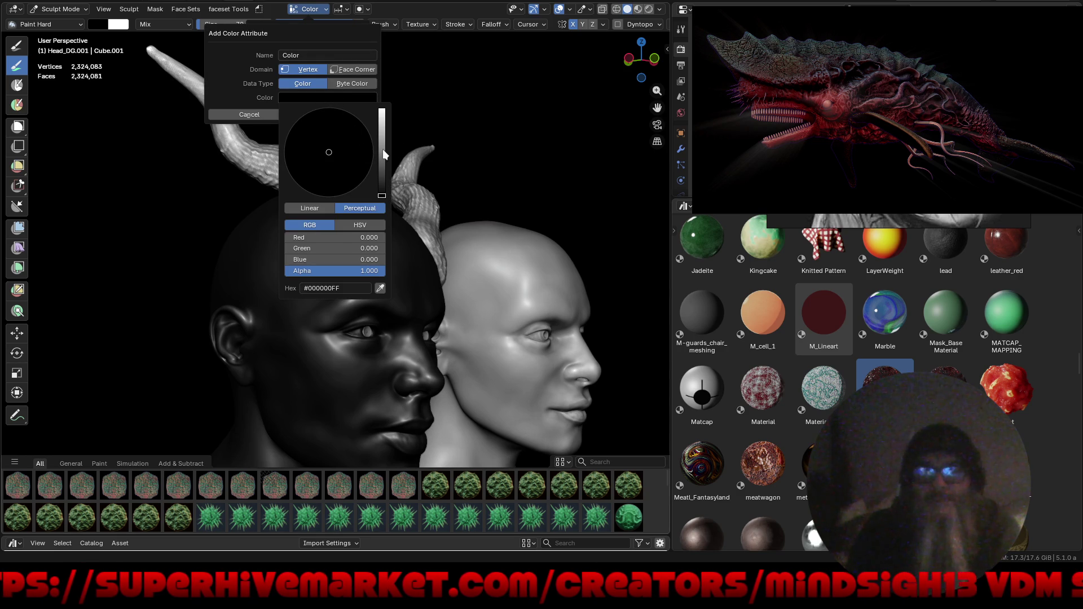
left_click_drag(382, 150, 384, 152)
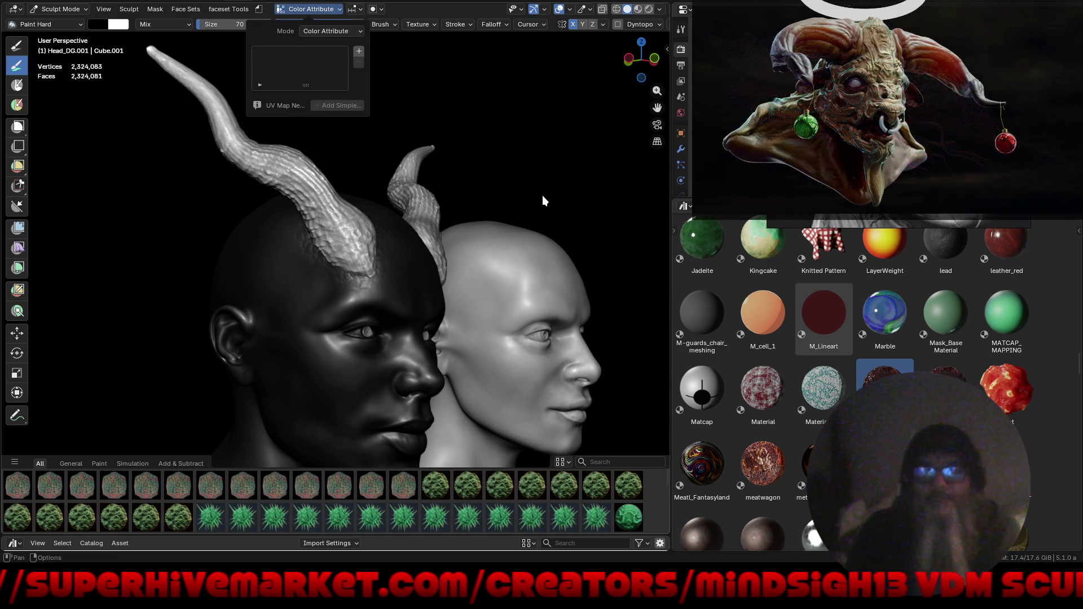
mouse_move(537, 178)
middle_mouse_down()
mouse_move(474, 122)
mouse_move(542, 214)
mouse_move(519, 220)
mouse_move(531, 191)
mouse_move(513, 212)
middle_mouse_up()
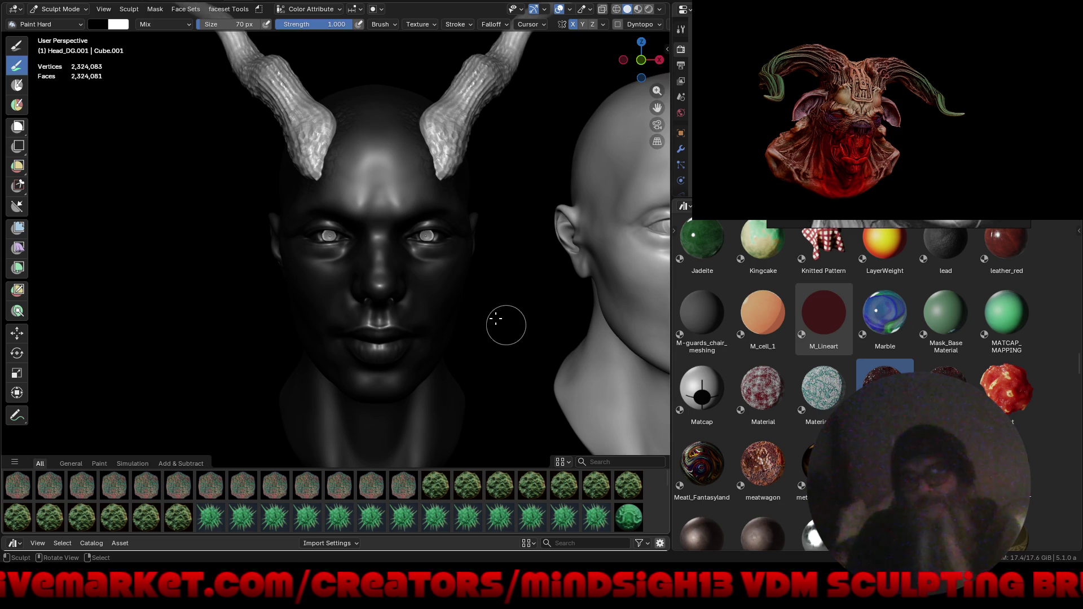
mouse_move(456, 300)
middle_mouse_down()
mouse_move(588, 296)
mouse_move(491, 292)
middle_mouse_up()
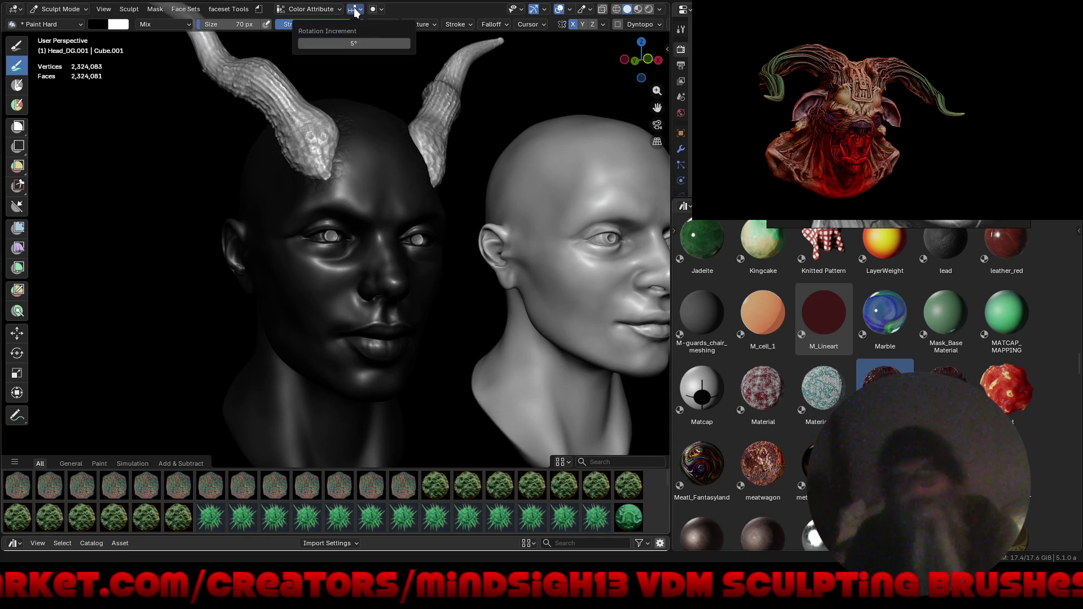
Add a mid-grey vertex colour attribute named Color to the head.
left_click(337, 10)
left_click(357, 48)
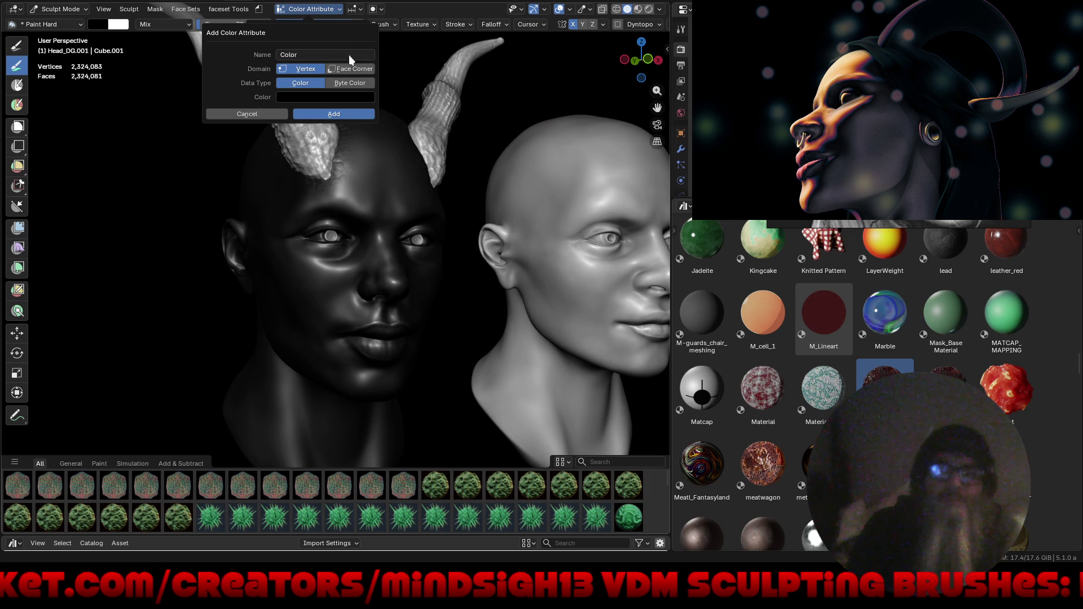
left_click(323, 97)
left_click_drag(378, 151, 382, 154)
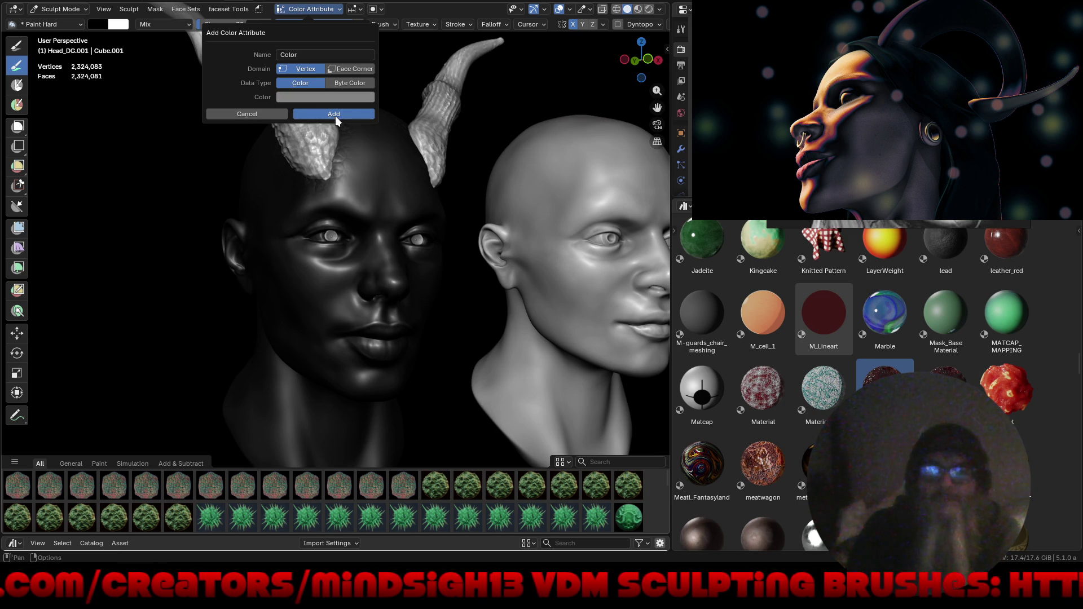
left_click(334, 114)
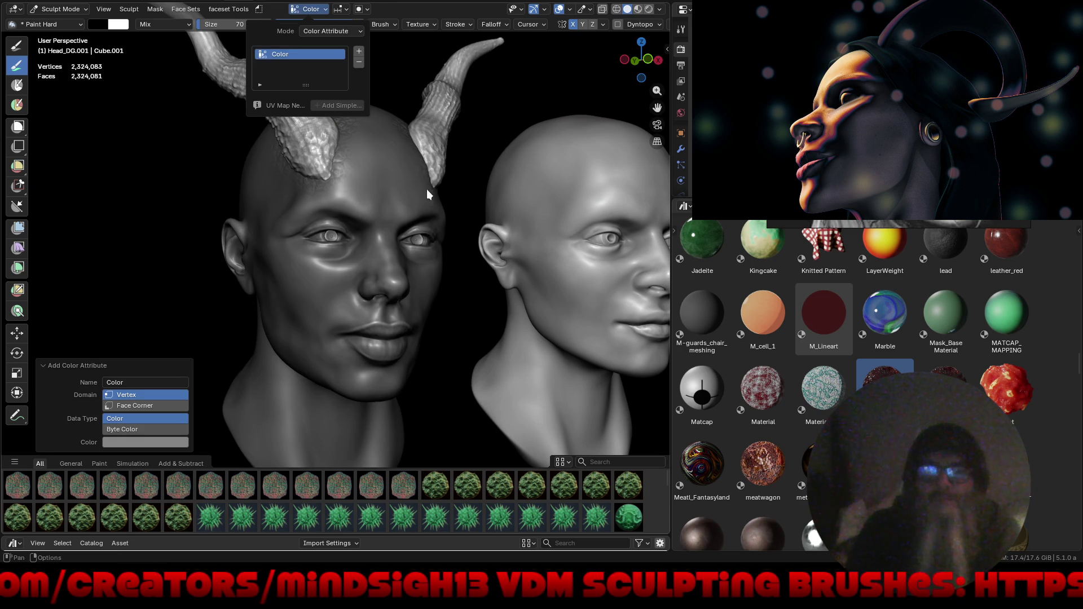
left_click(360, 9)
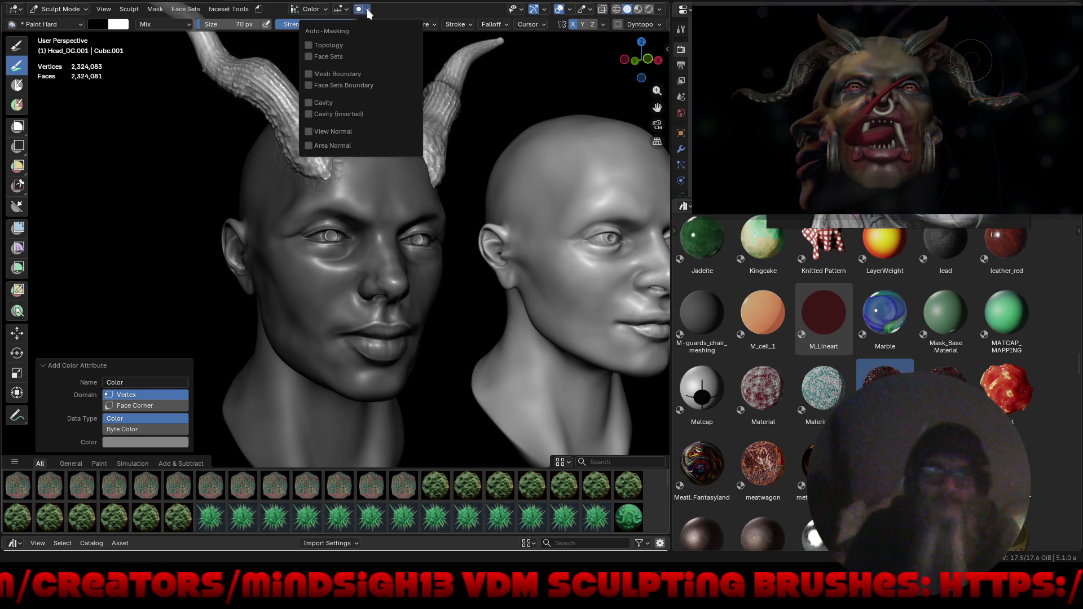
Enable Cavity auto-masking and show the brush's Tool settings in the sidebar.
left_click(310, 103)
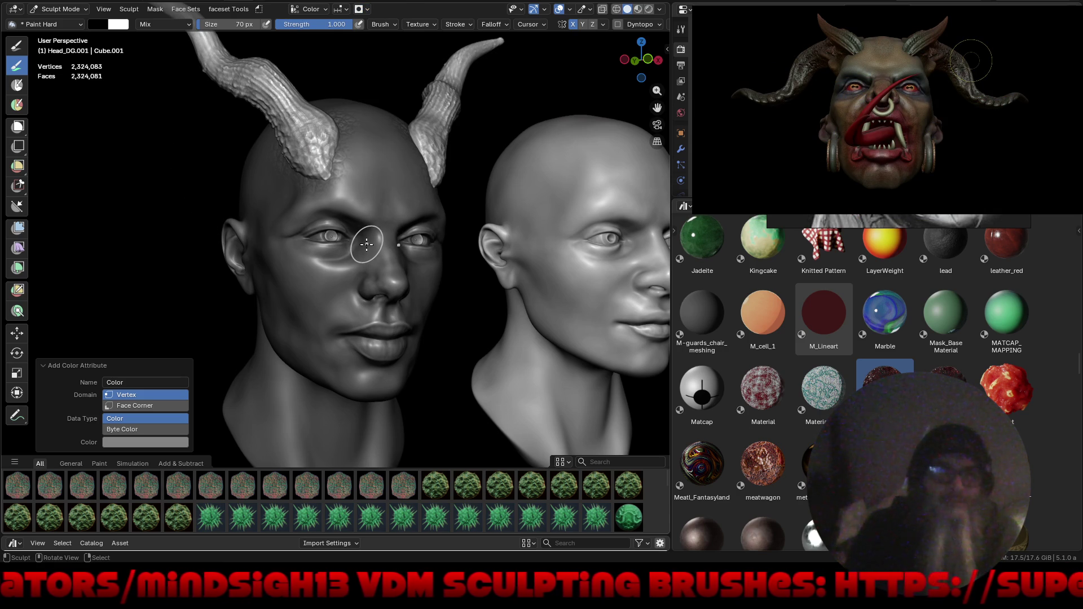
key("n")
left_click(663, 71)
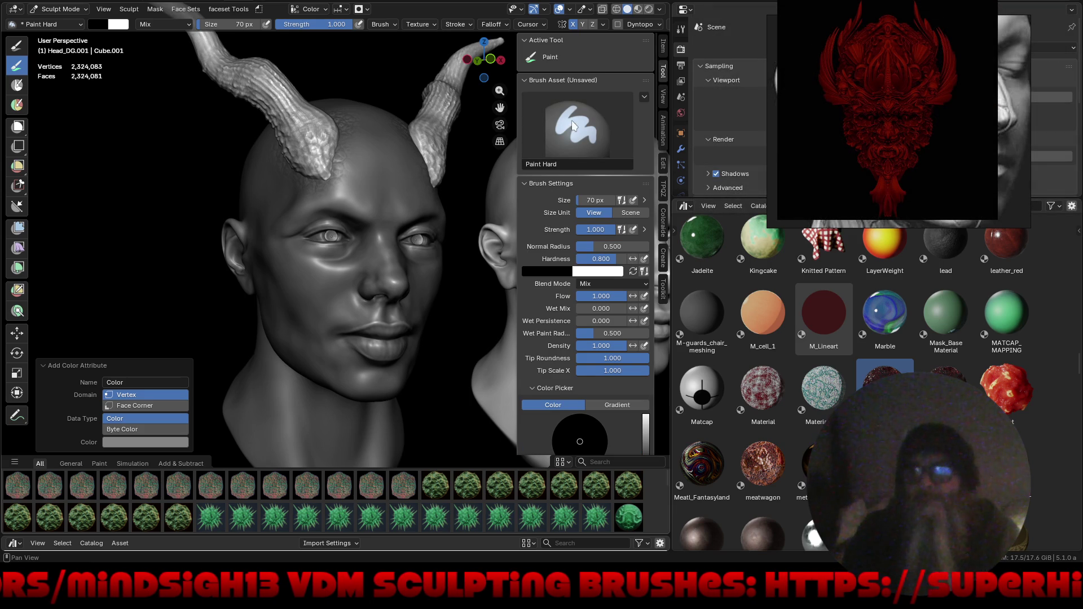
left_click(582, 130)
left_click(581, 126)
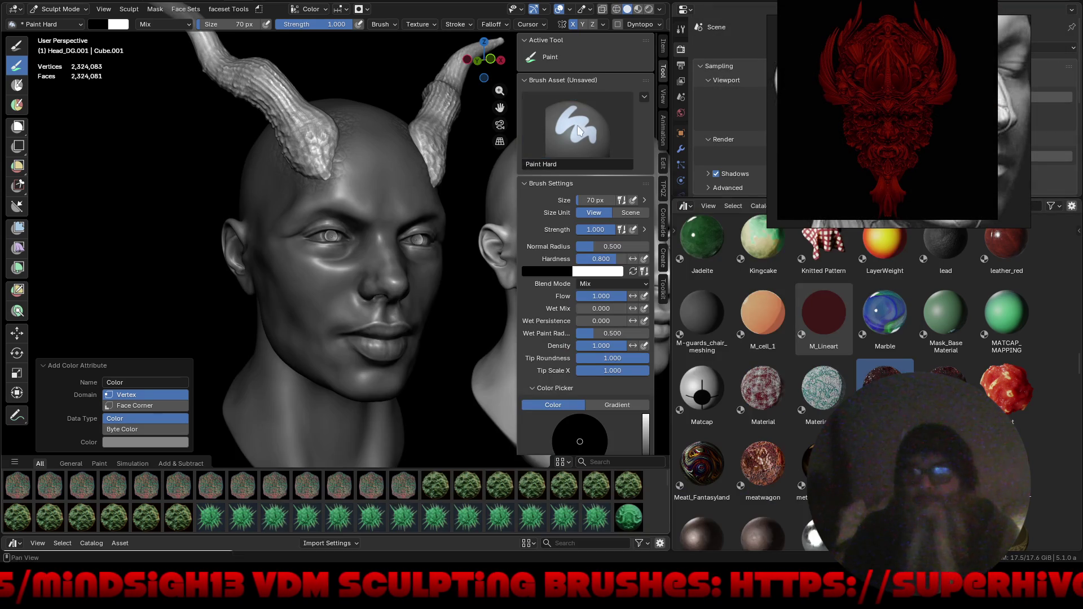
Filter the asset shelf to Essentials Paint brushes and switch to Paint Soft.
left_click(14, 464)
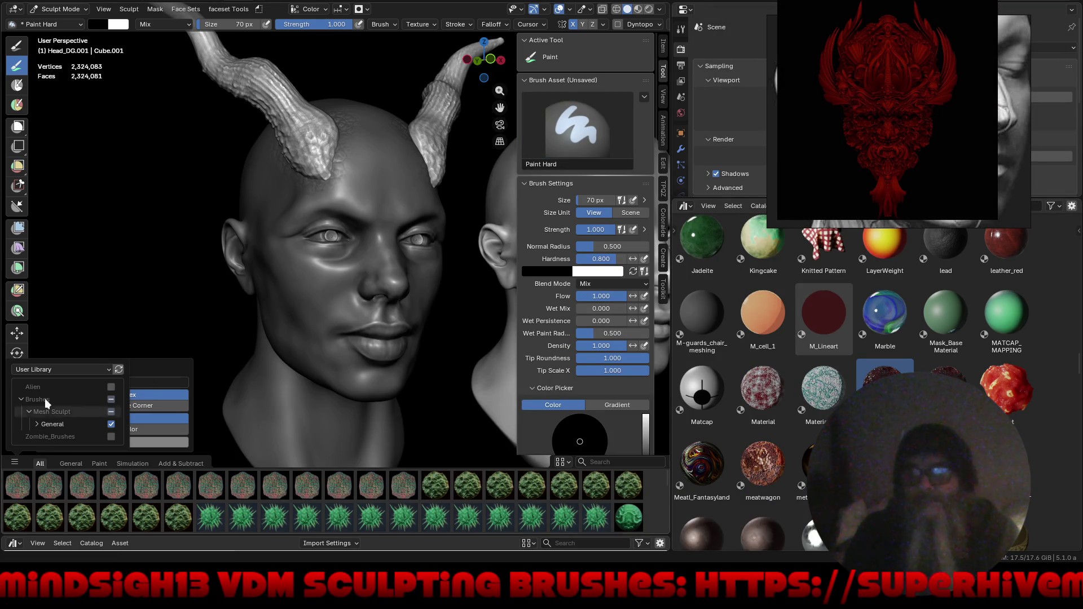
left_click(45, 369)
left_click(49, 371)
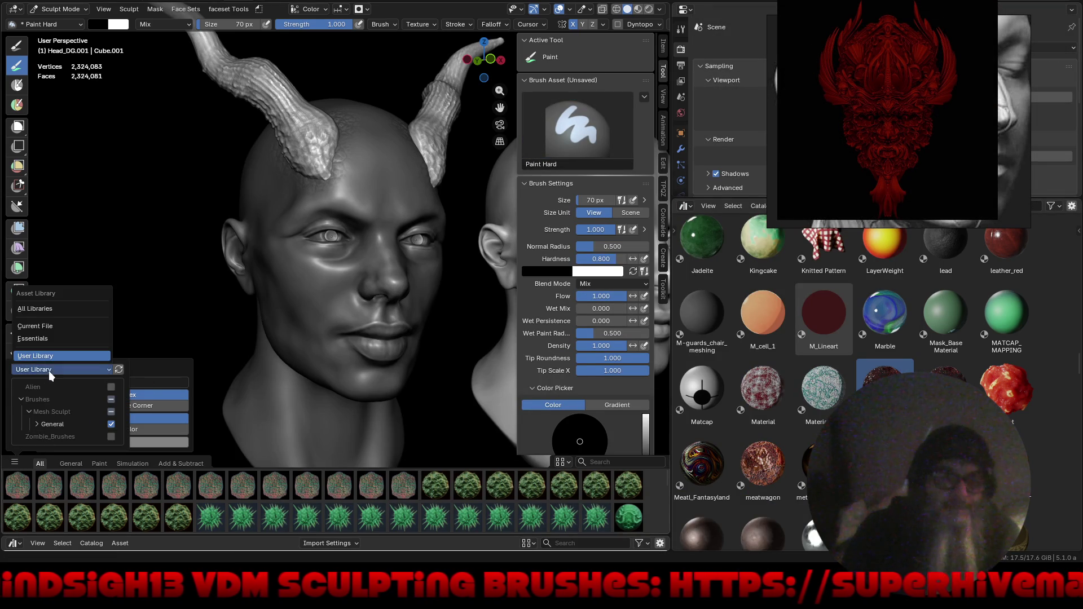
left_click(53, 336)
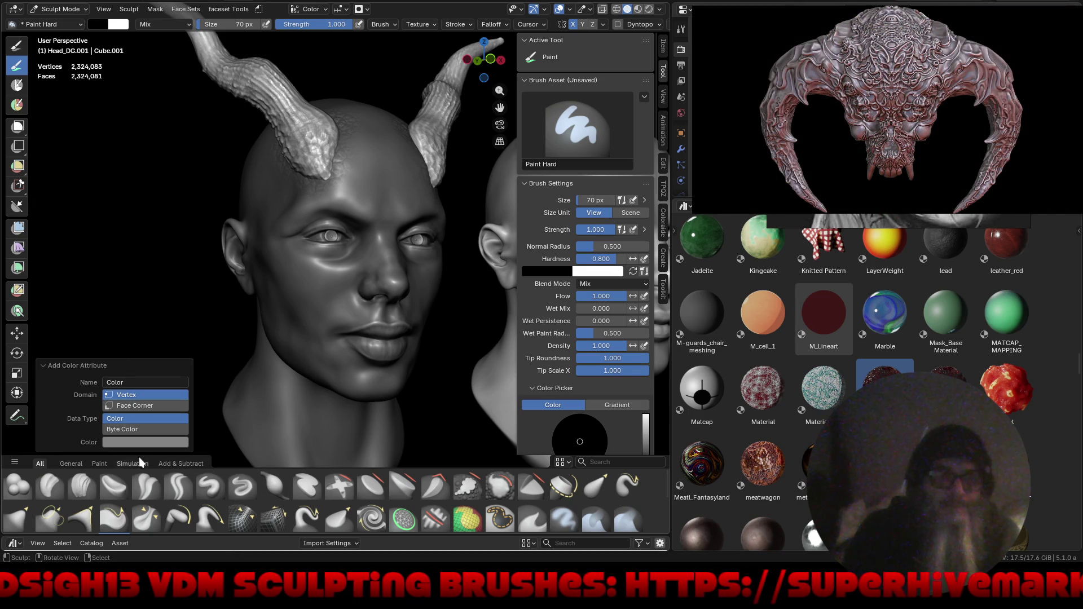
left_click(95, 462)
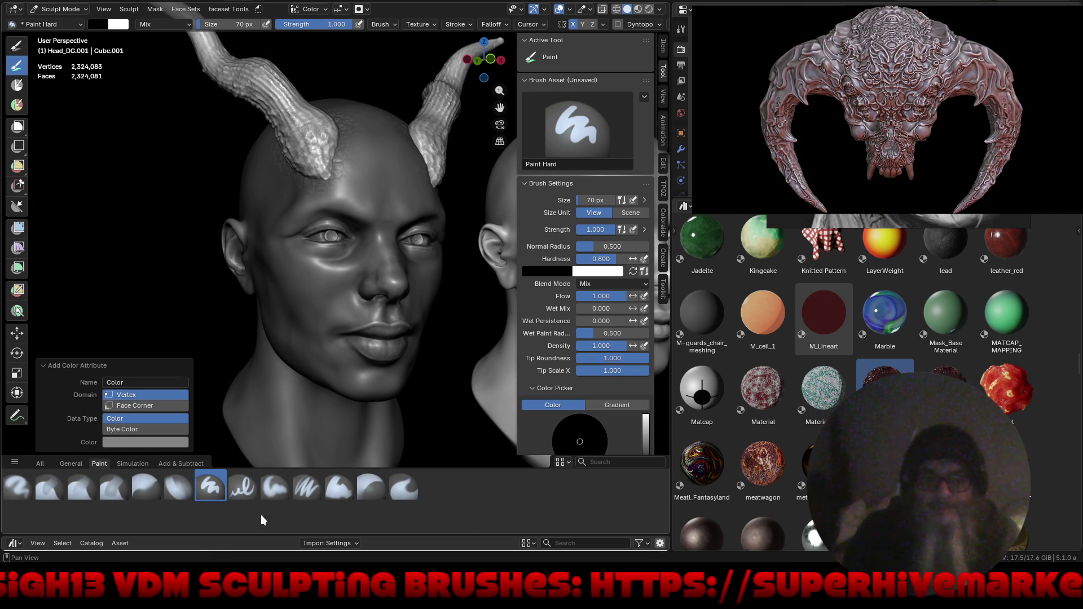
left_click(274, 489)
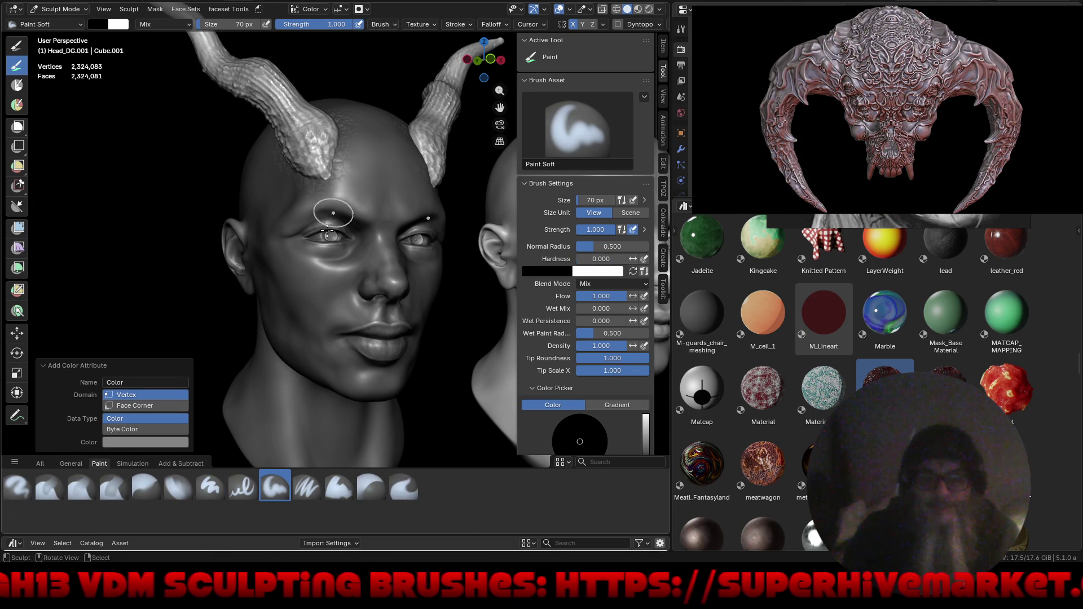
Enlarge the Paint Soft brush radius to 624 px.
key("f")
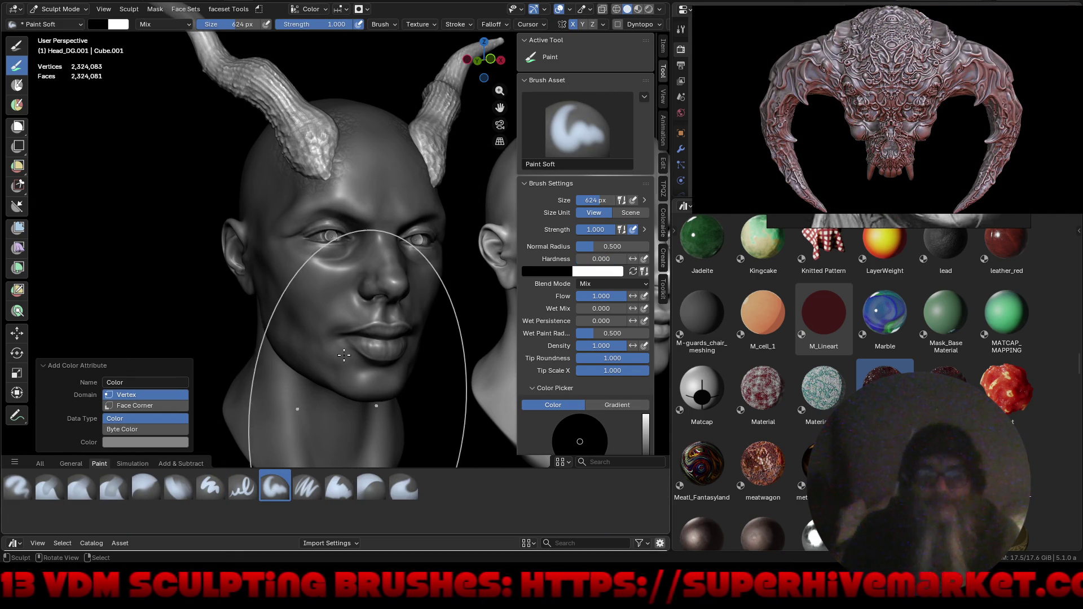
left_click(300, 124)
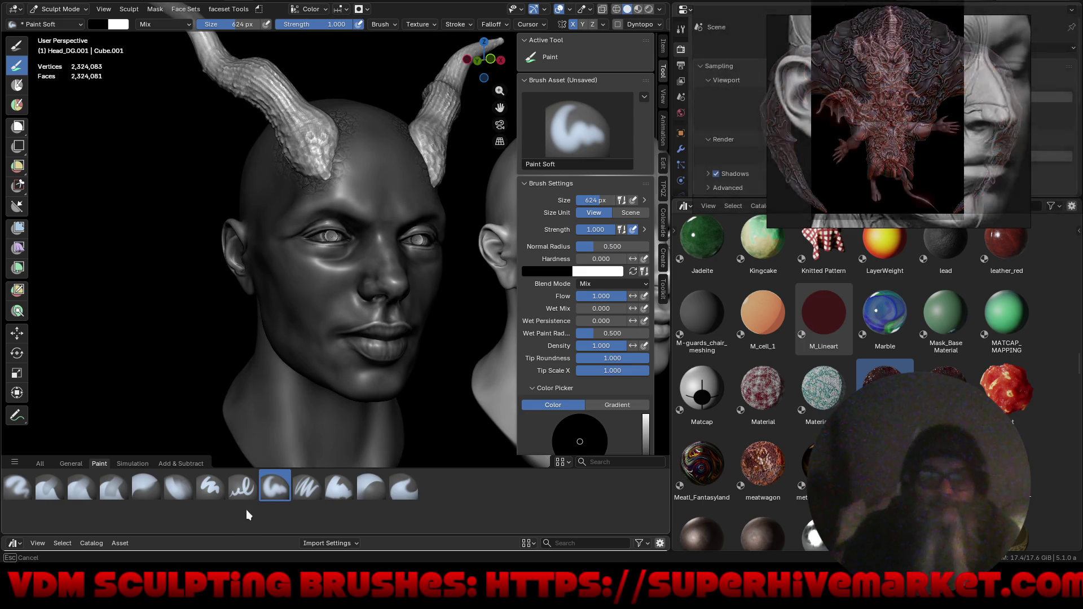
mouse_move(224, 354)
middle_mouse_down()
mouse_move(331, 321)
mouse_move(202, 396)
middle_mouse_up()
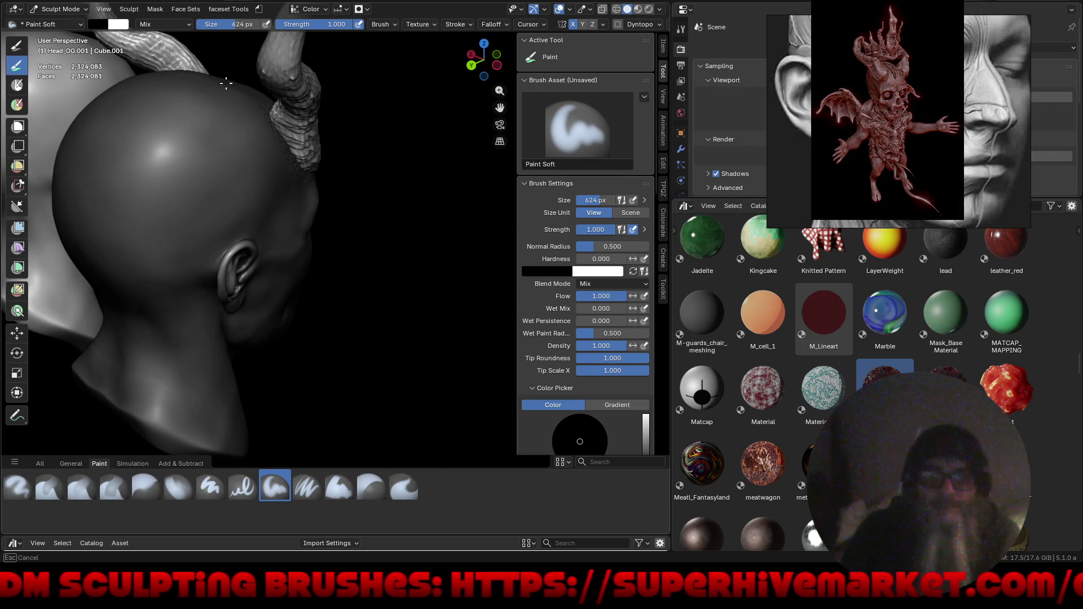
middle_click_drag(379, 279, 188, 279)
mouse_move(232, 262)
middle_mouse_down()
mouse_move(290, 253)
mouse_move(356, 73)
middle_mouse_up()
scroll(291, 254, "down", 3)
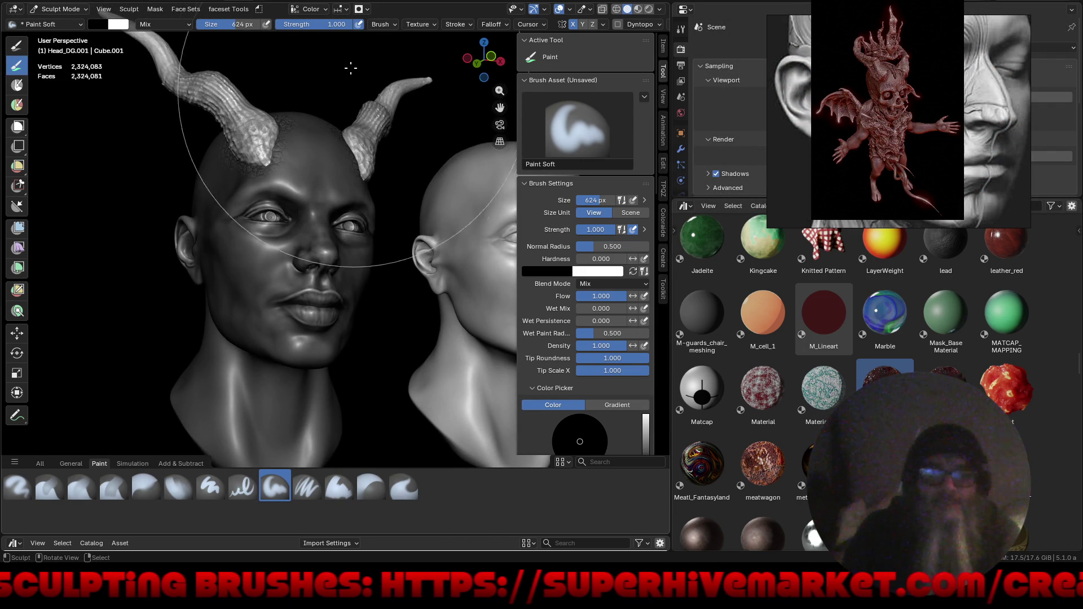
Set the brush colour to a brightened warm brown.
left_click(348, 11)
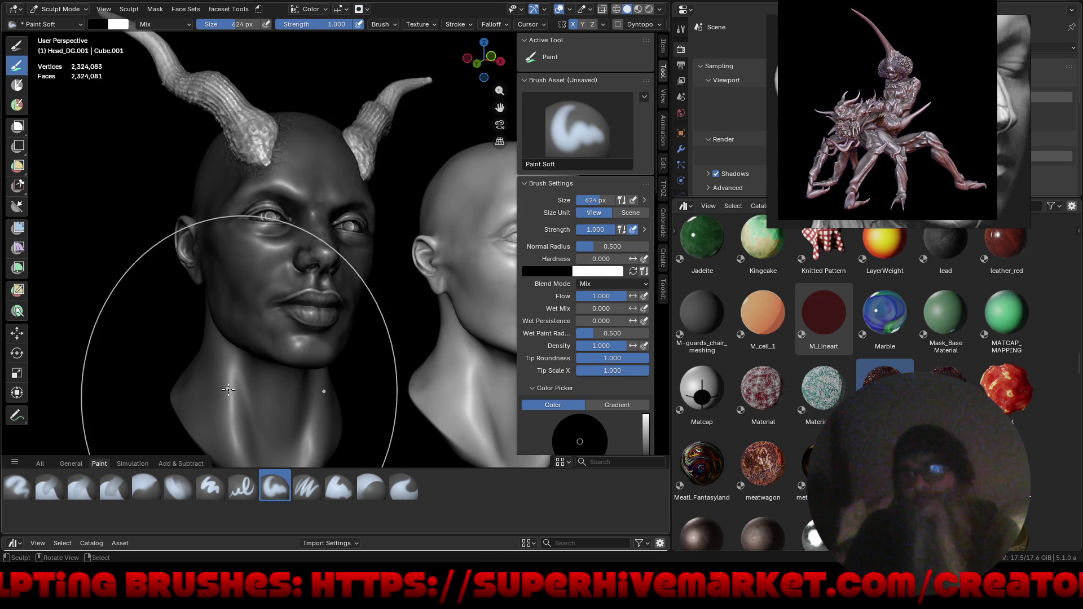
left_click(98, 24)
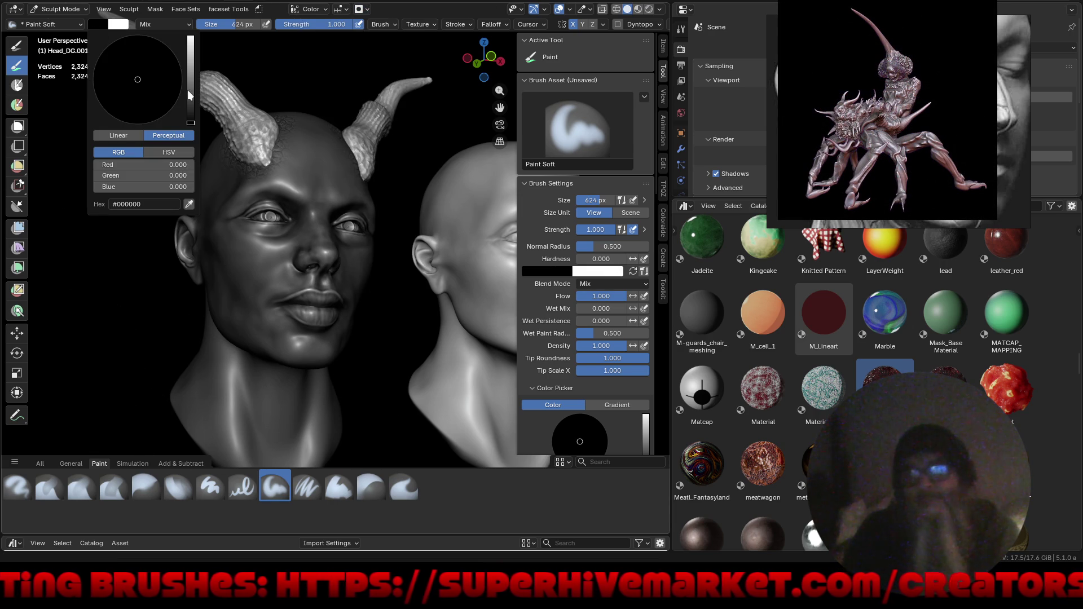
left_click_drag(188, 95, 192, 82)
left_click_drag(112, 104, 127, 105)
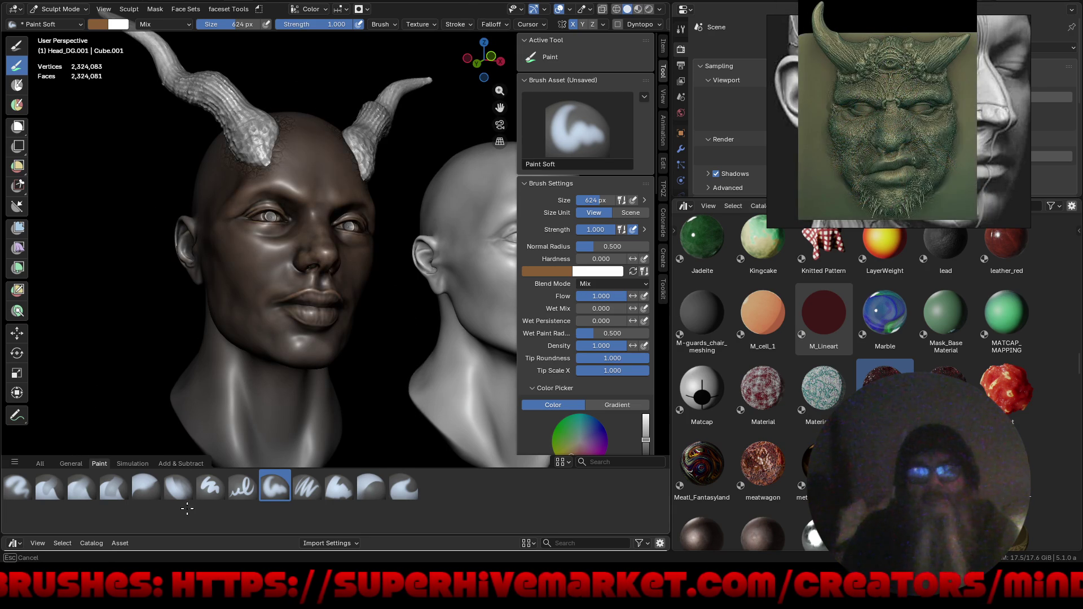
key("ctrl+alt+space")
mouse_move(415, 295)
middle_mouse_down()
mouse_move(387, 302)
mouse_move(327, 288)
mouse_move(296, 255)
middle_mouse_up()
scroll(296, 253, "down", 4)
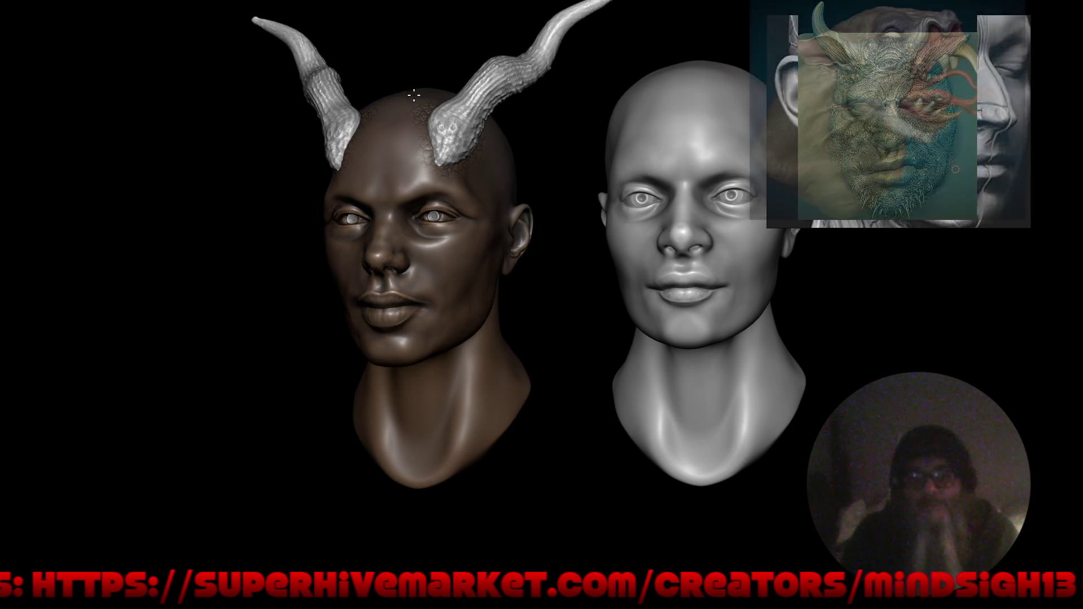
left_click_drag(328, 201, 496, 242)
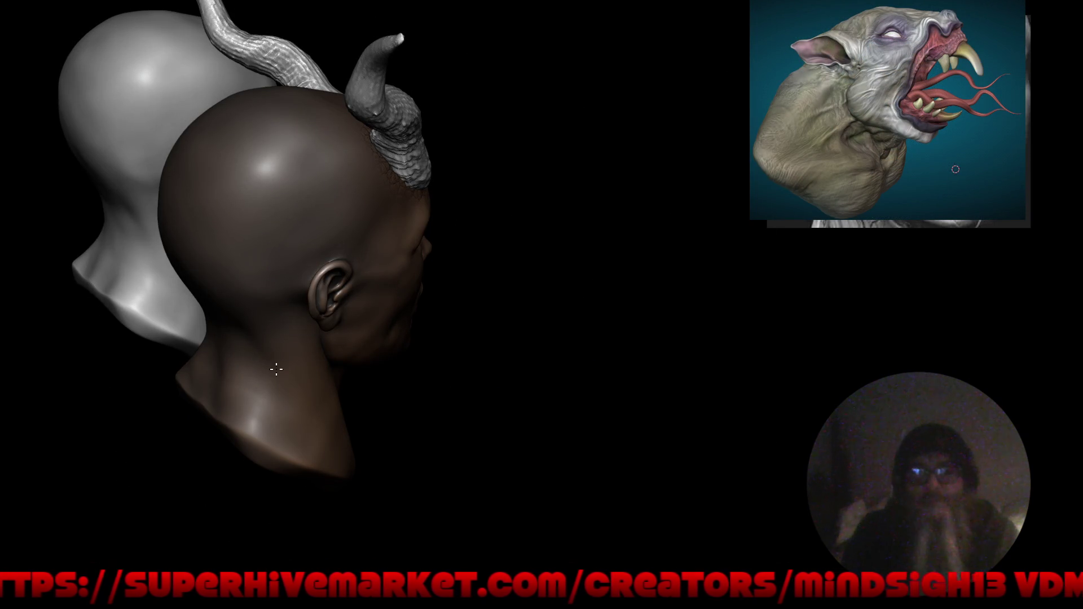
left_click_drag(440, 358, 412, 341)
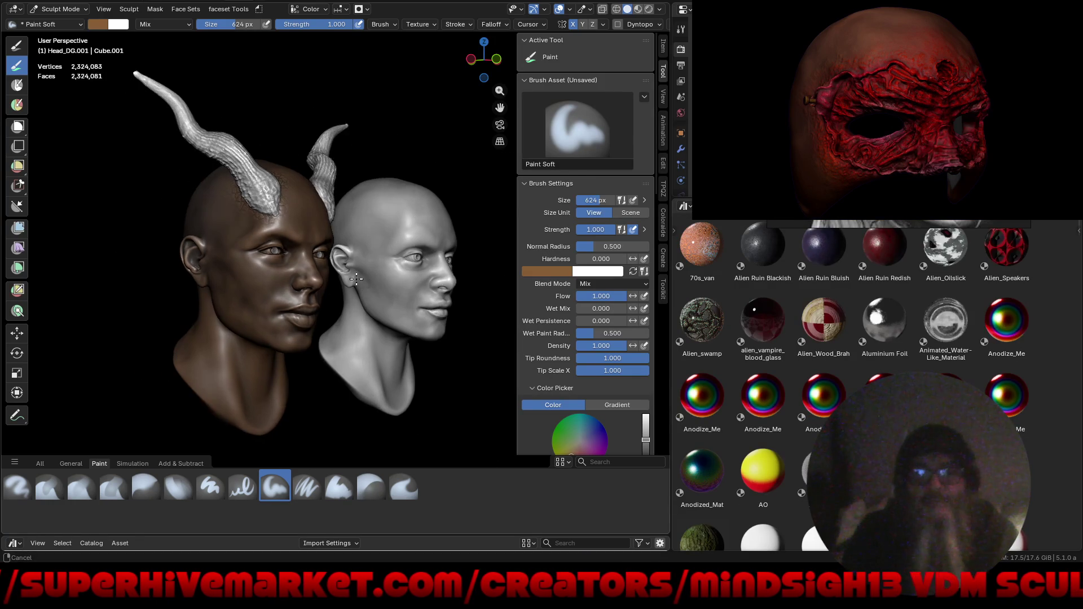
middle_click_drag(449, 322, 343, 303)
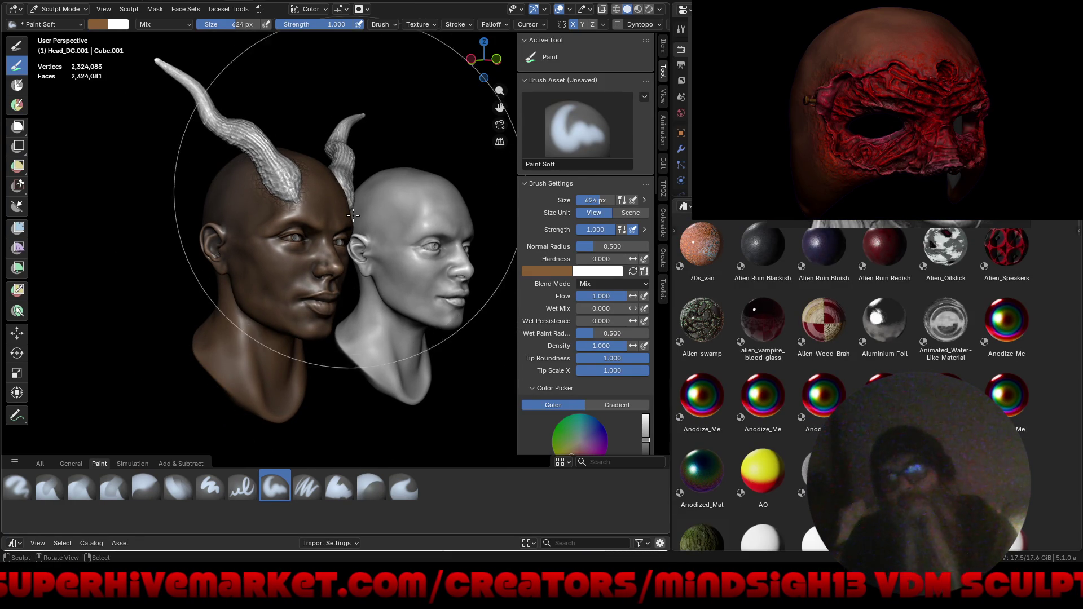
Shrink the brush radius to 288 px with the head facing the viewer.
mouse_move(254, 176)
middle_mouse_down()
mouse_move(294, 191)
mouse_move(303, 239)
middle_mouse_up()
key("f")
left_click(303, 228)
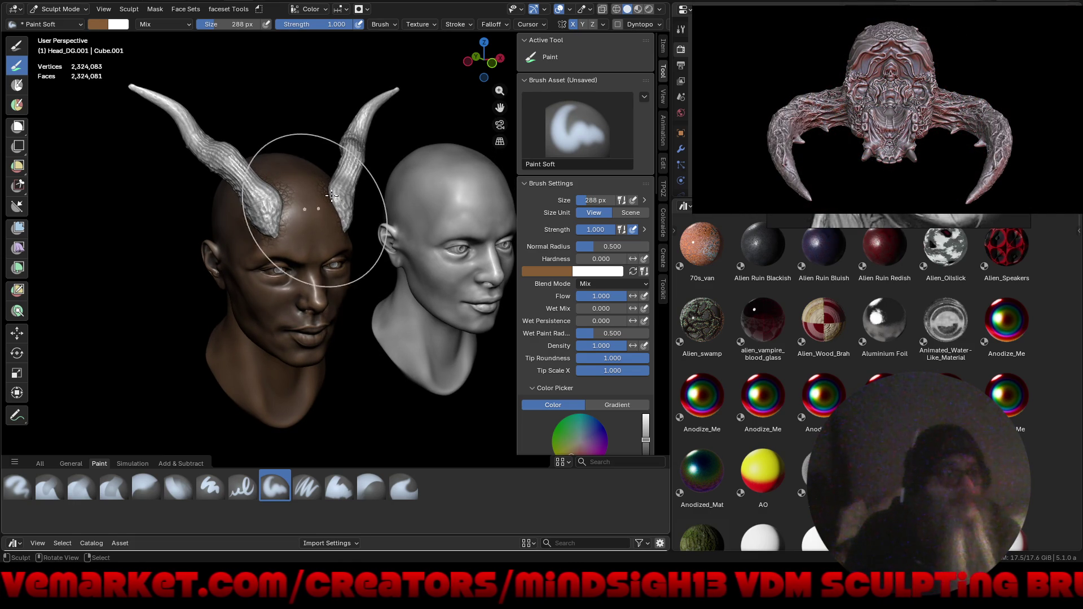
mouse_move(325, 198)
middle_mouse_down()
mouse_move(285, 200)
mouse_move(300, 242)
mouse_move(252, 173)
middle_mouse_up()
scroll(307, 202, "up", 5)
Pick a purple brush colour and paint shadows along the brow and around the eye.
left_click(96, 25)
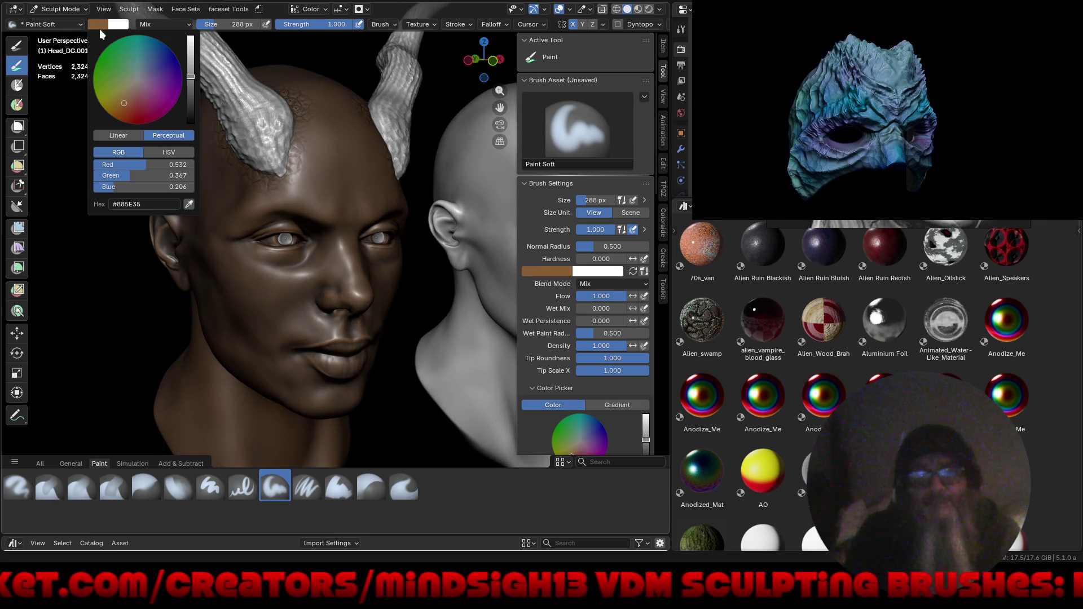
left_click_drag(167, 88, 192, 101)
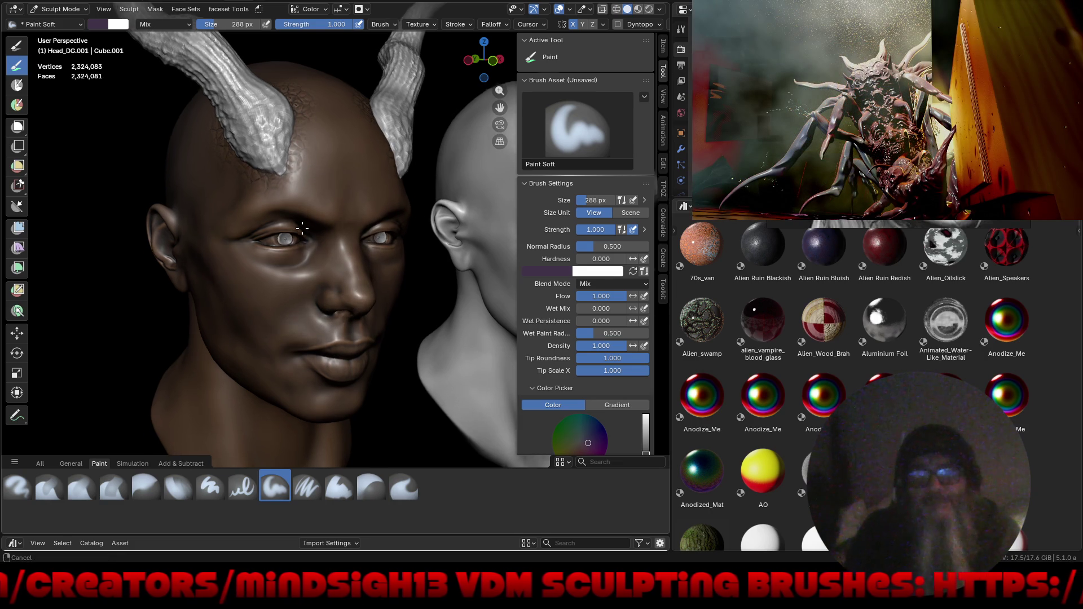
scroll(295, 257, "up", 3)
left_click_drag(285, 266, 285, 221)
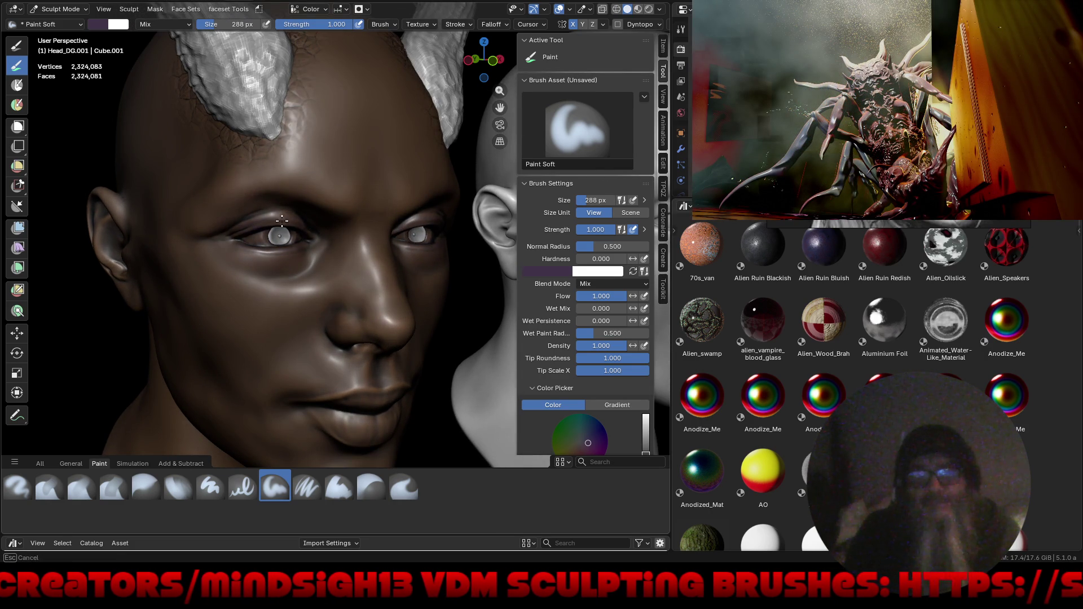
left_click_drag(330, 259, 342, 234)
mouse_move(262, 291)
left_mouse_down()
mouse_move(262, 244)
mouse_move(318, 238)
mouse_move(269, 327)
left_mouse_up()
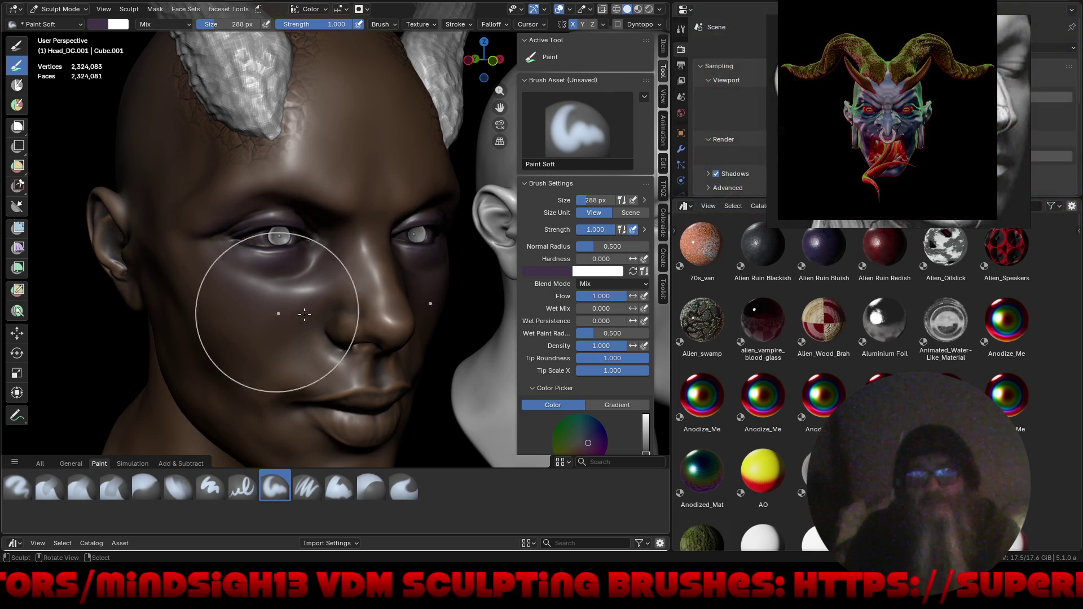
scroll(304, 343, "down", 3)
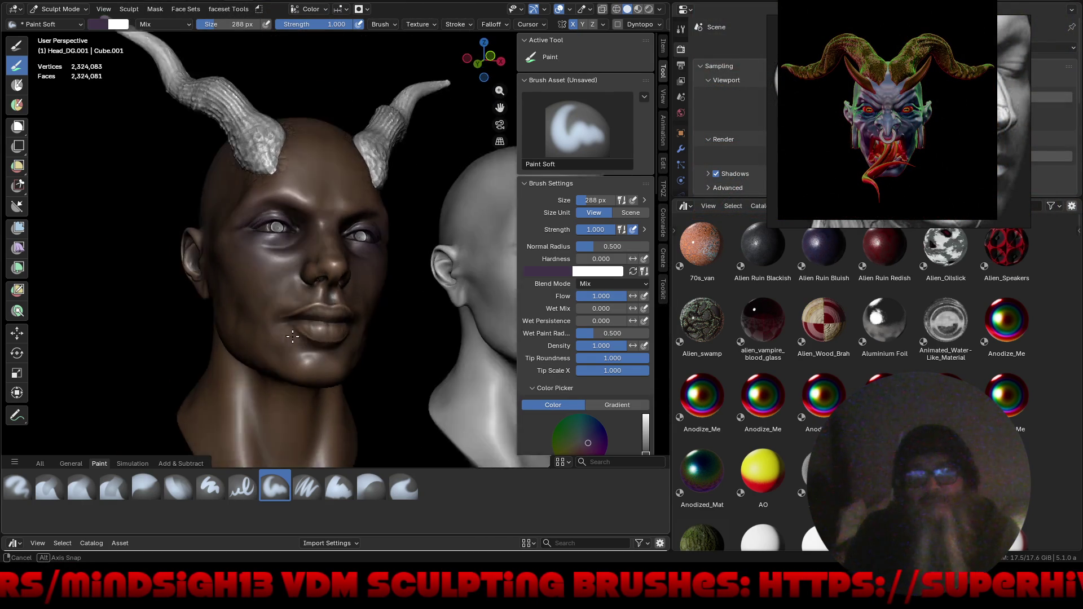
Brighten the brush colour to a golden tone and frame both heads side by side.
middle_click_drag(303, 343, 241, 278)
left_click(104, 27)
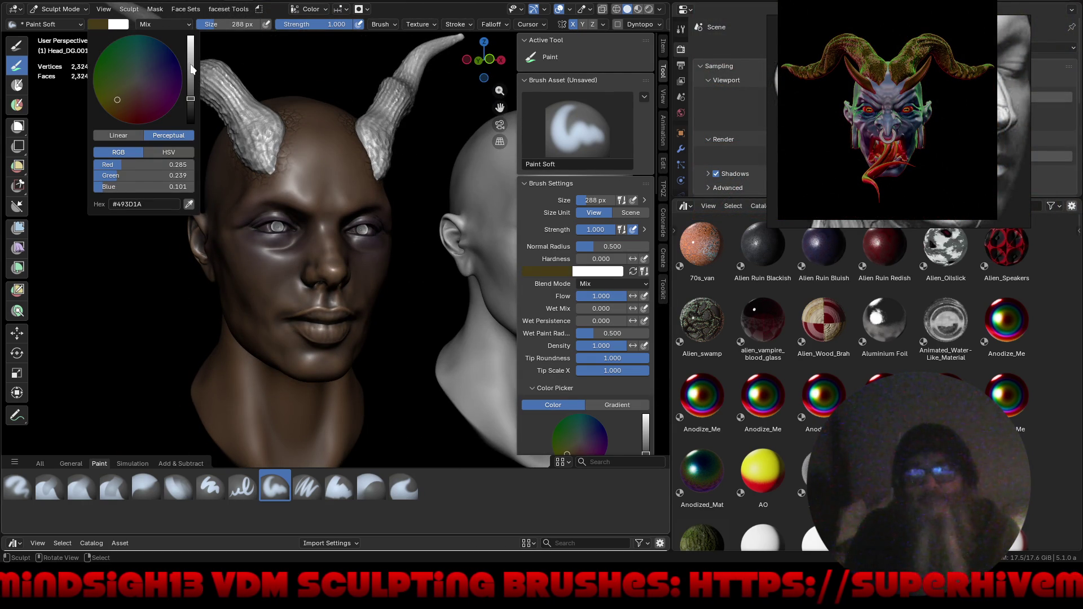
left_click_drag(192, 68, 192, 69)
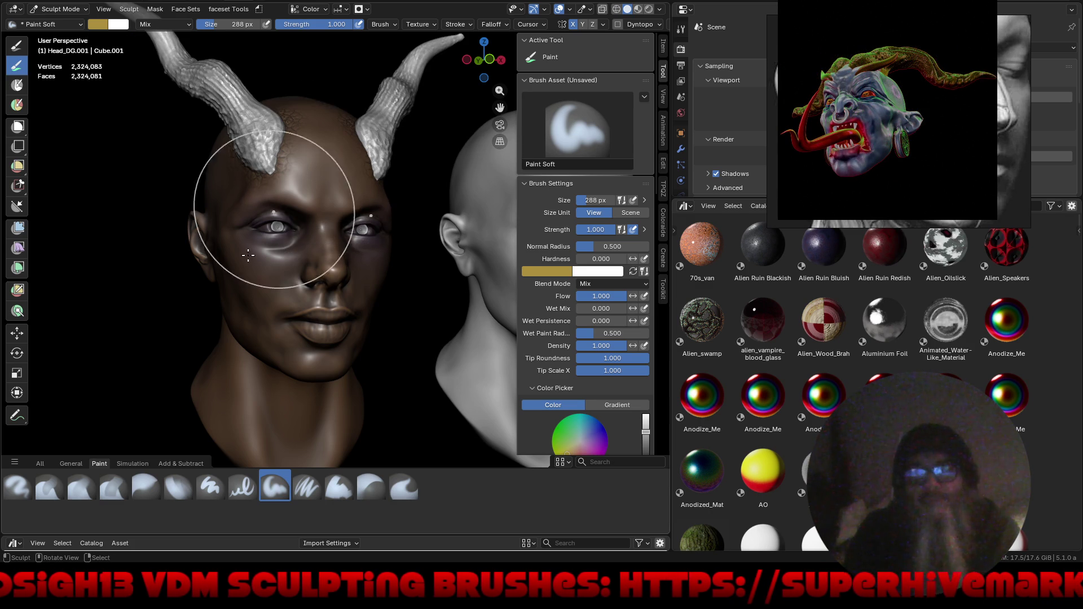
scroll(254, 275, "up", 2)
scroll(267, 273, "up", 1)
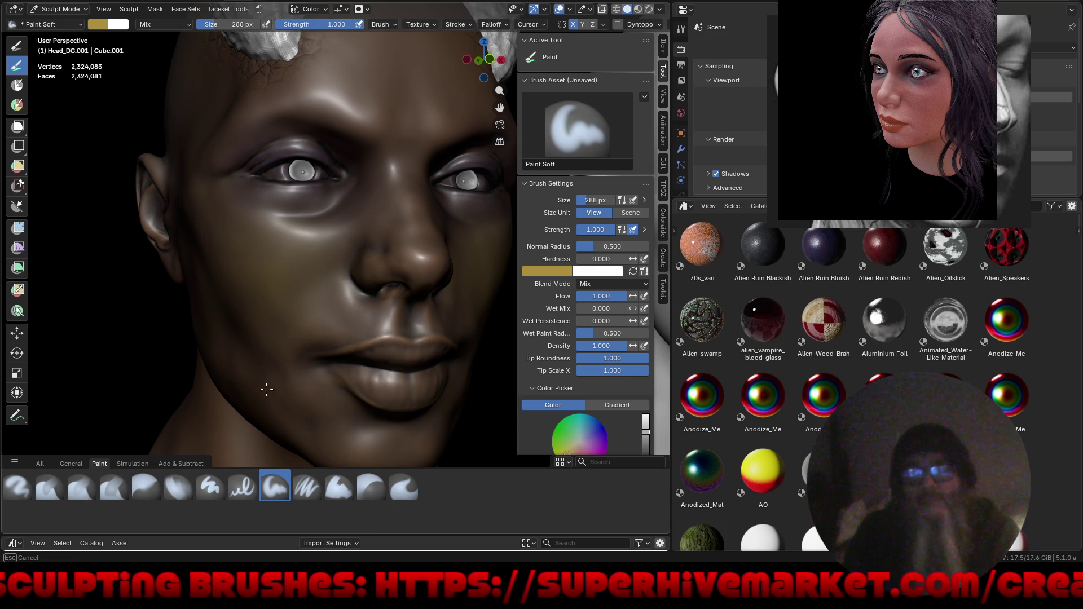
middle_click_drag(196, 286, 229, 407, "ctrl")
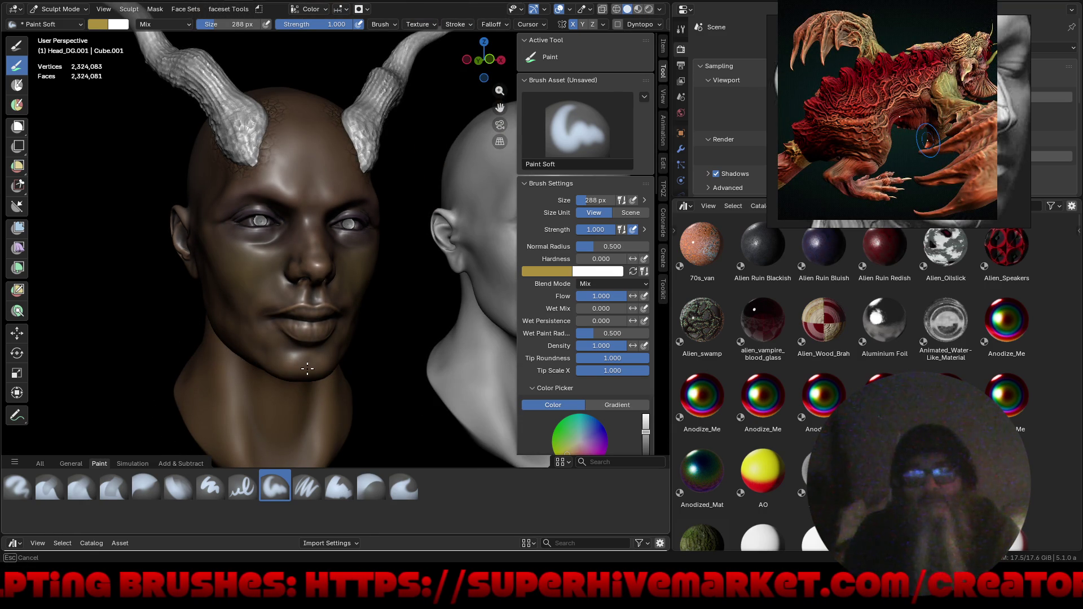
key("b")
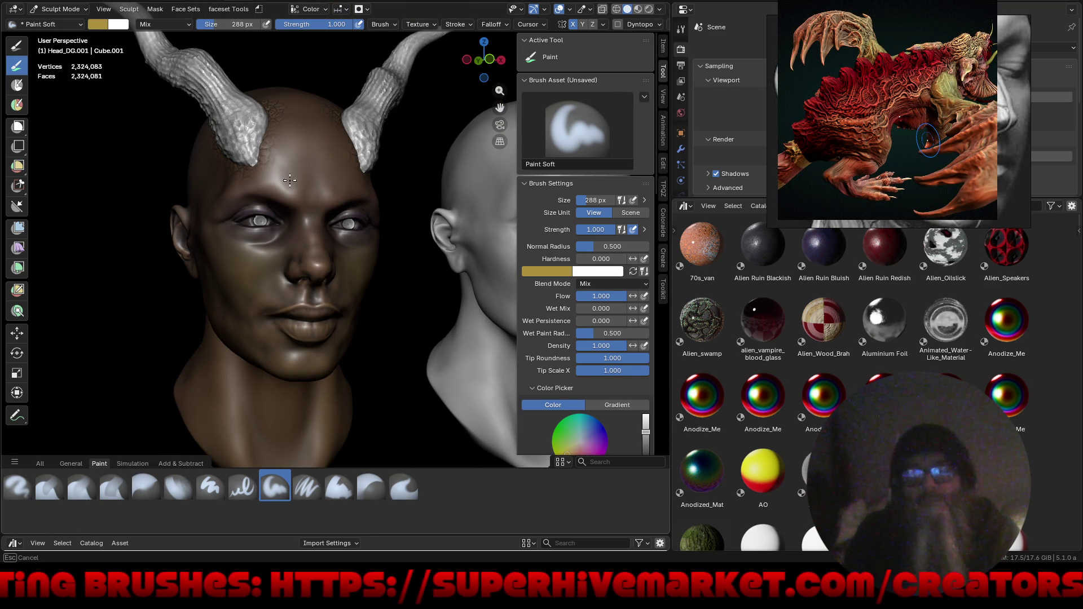
key("Escape")
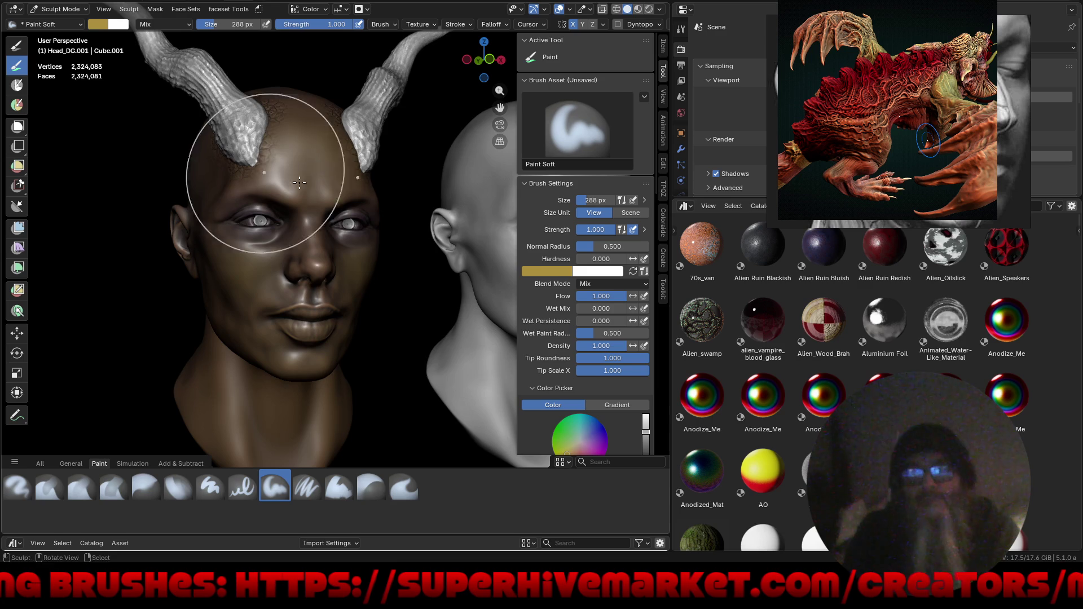
key("b")
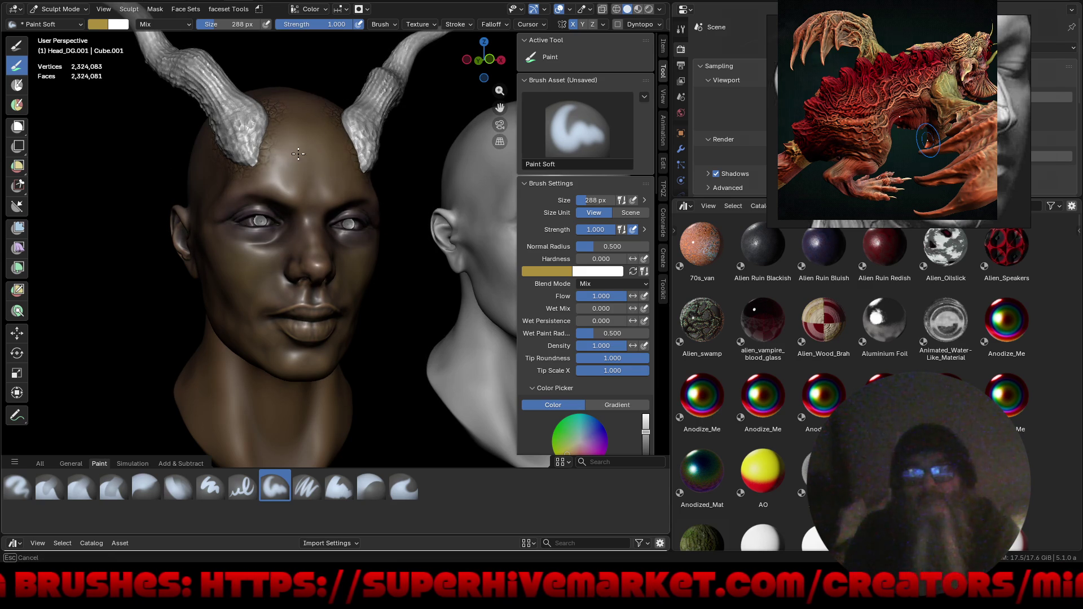
key("Escape")
middle_click_drag(290, 314, 266, 278)
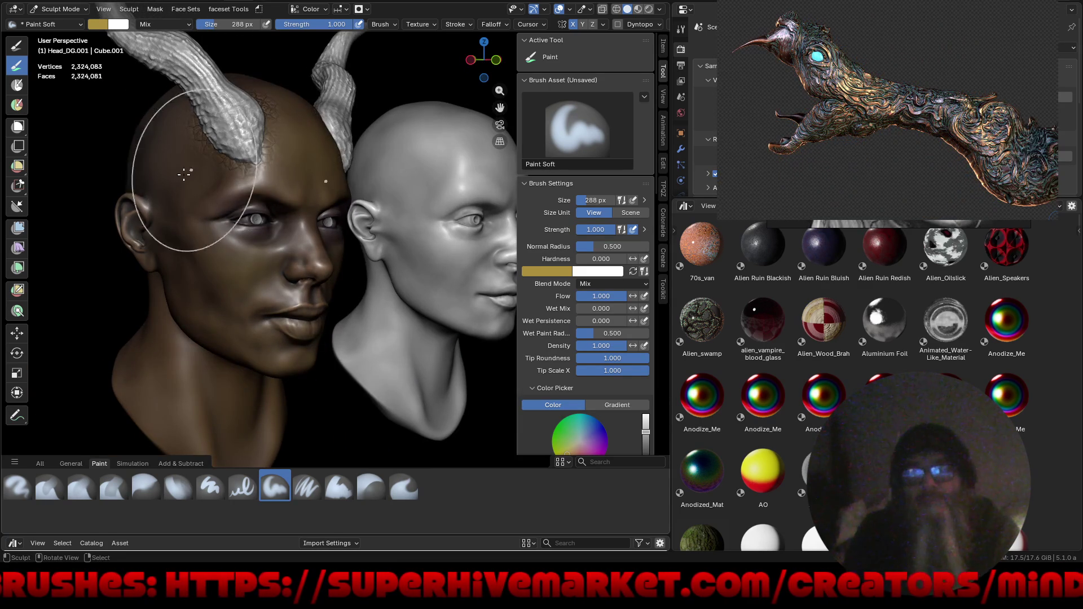
middle_click_drag(182, 215, 474, 153)
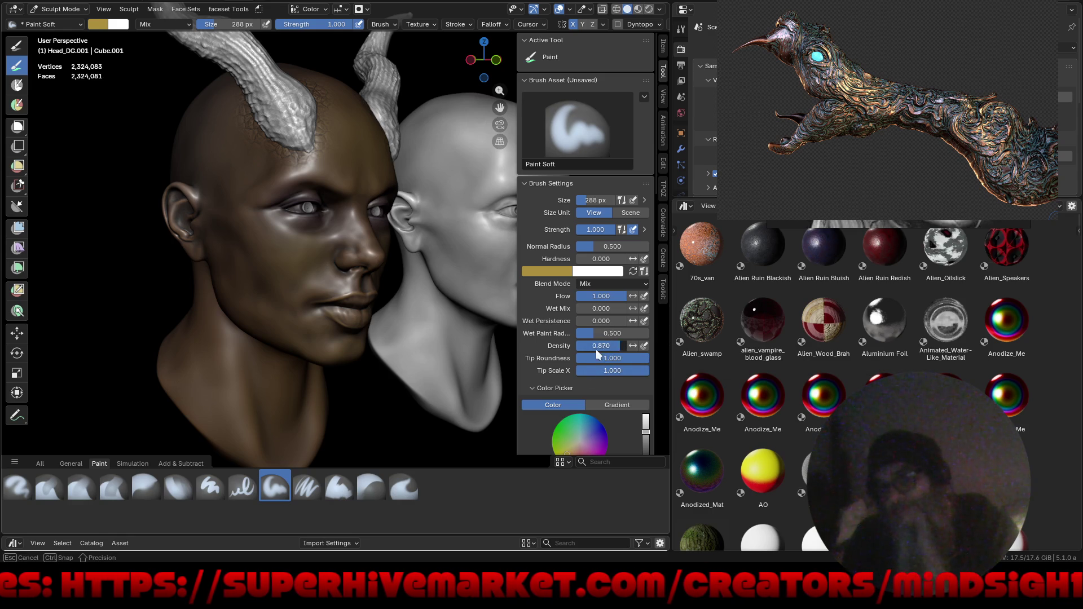
Lower brush Density to about 0.27 and shift the paint colour to bright yellow-orange.
left_click_drag(574, 352, 551, 328)
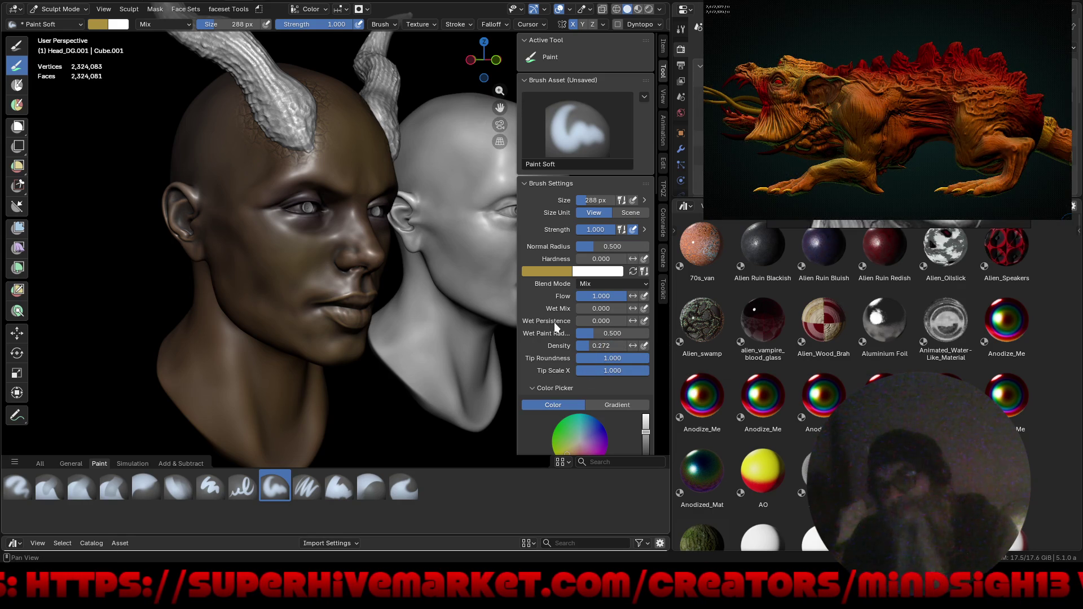
left_click(548, 266)
left_click_drag(625, 107, 627, 99)
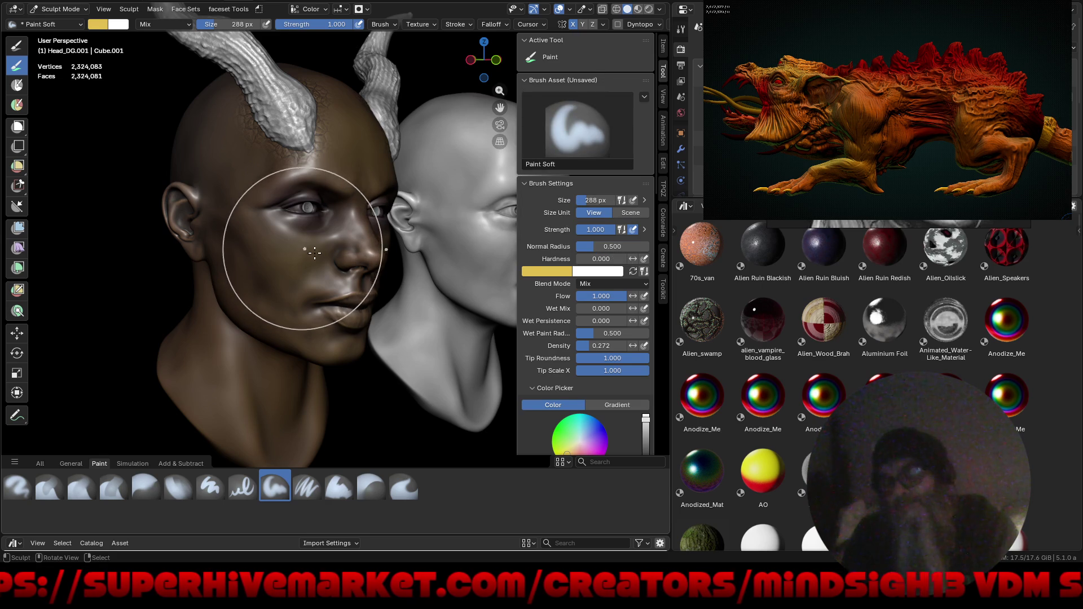
left_click(544, 273)
left_click_drag(563, 162, 560, 155)
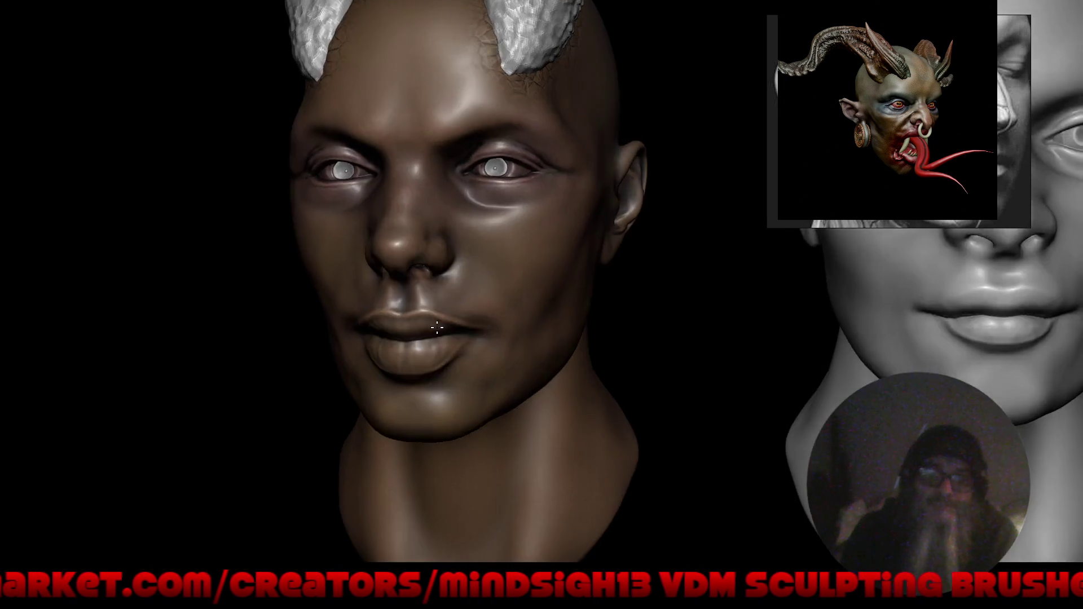
scroll(437, 284, "up", 2)
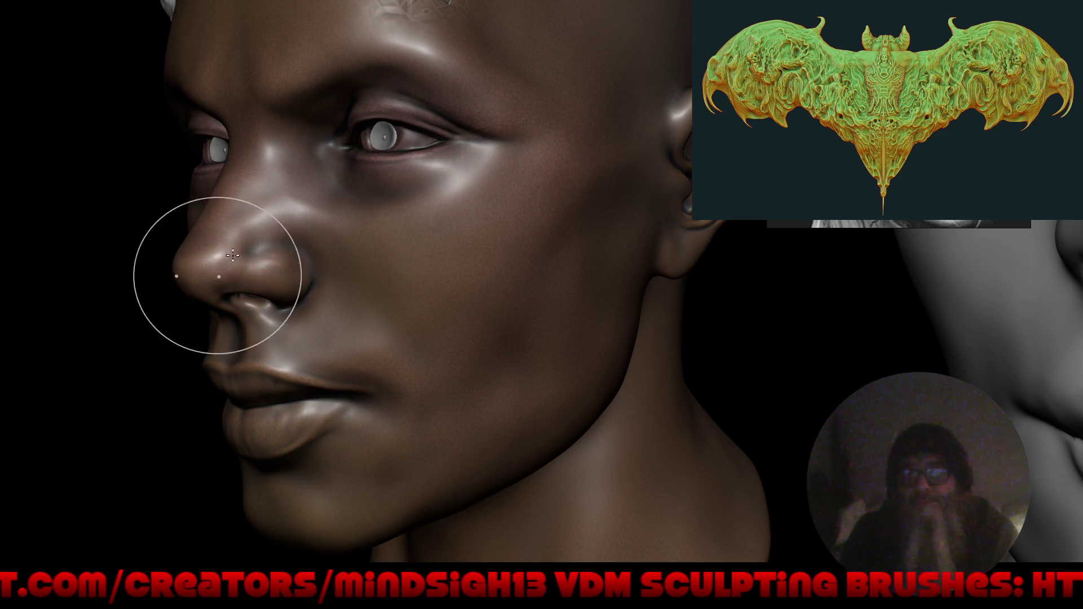
Assign the palette named Palette to the brush and pick pinkish-red then orange swatches.
key("n")
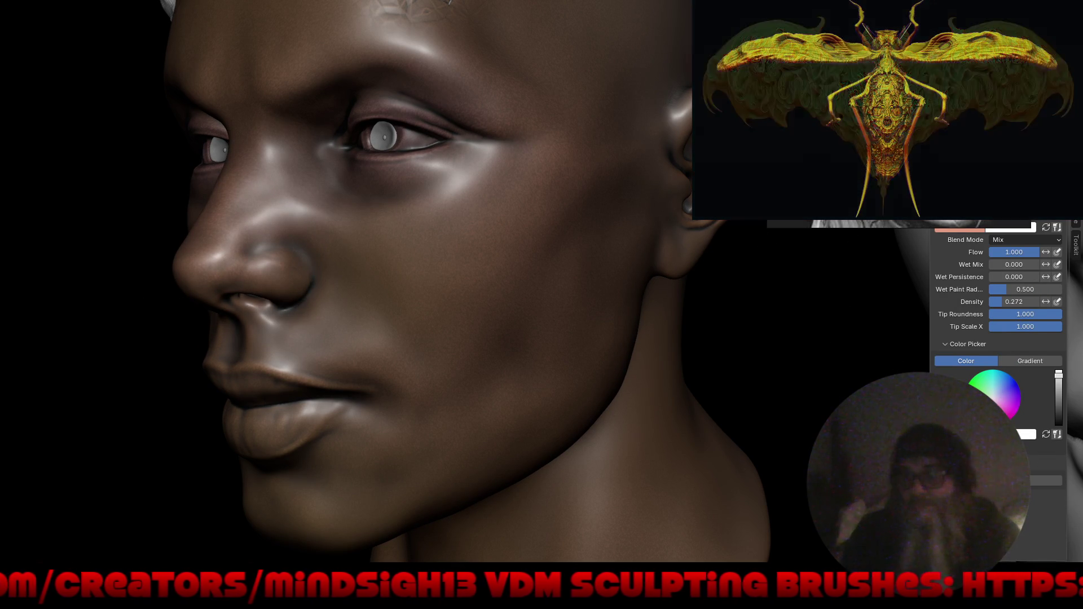
scroll(932, 361, "down", 2)
scroll(932, 360, "down", 2)
left_click(947, 358)
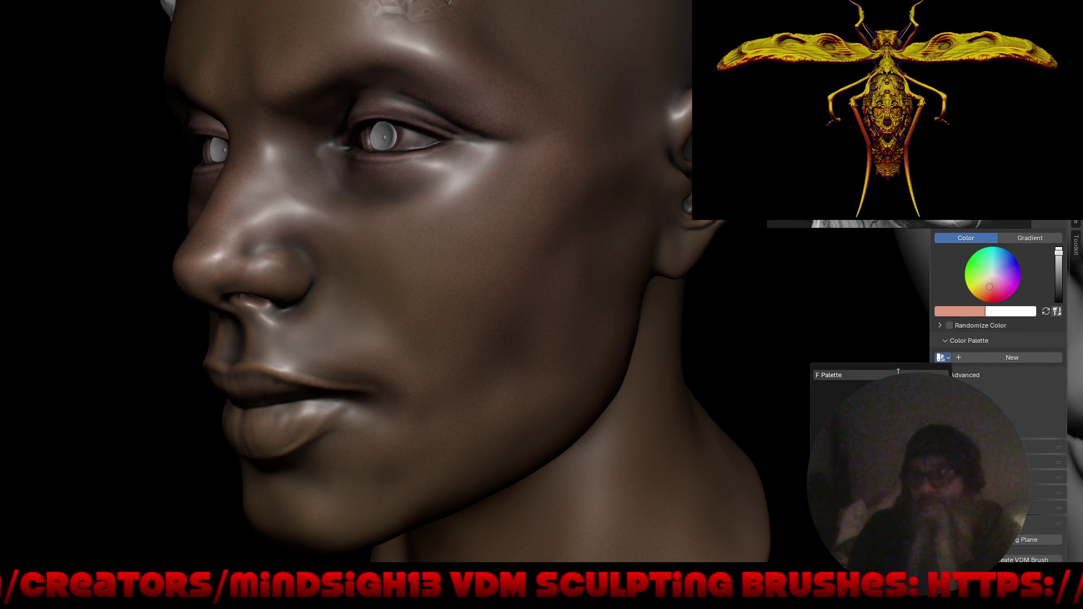
left_click(855, 379)
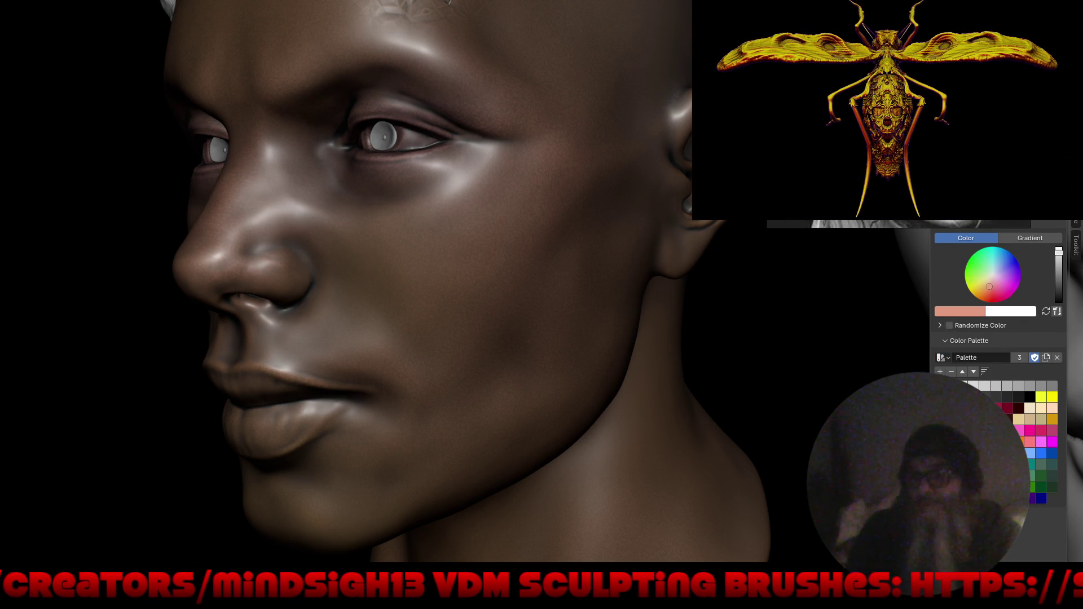
left_click(1053, 436)
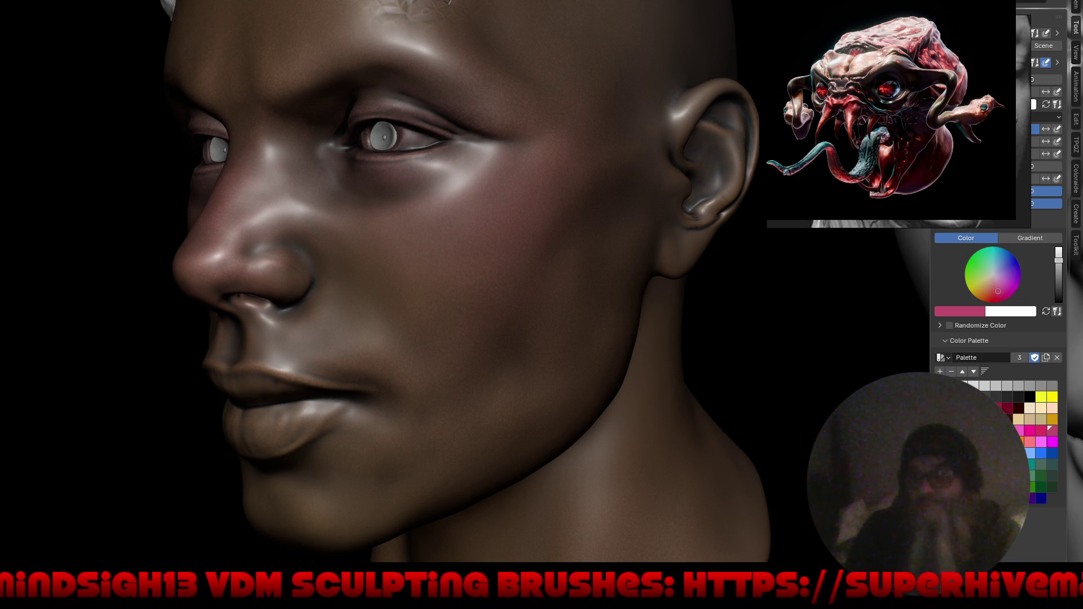
left_click(982, 298)
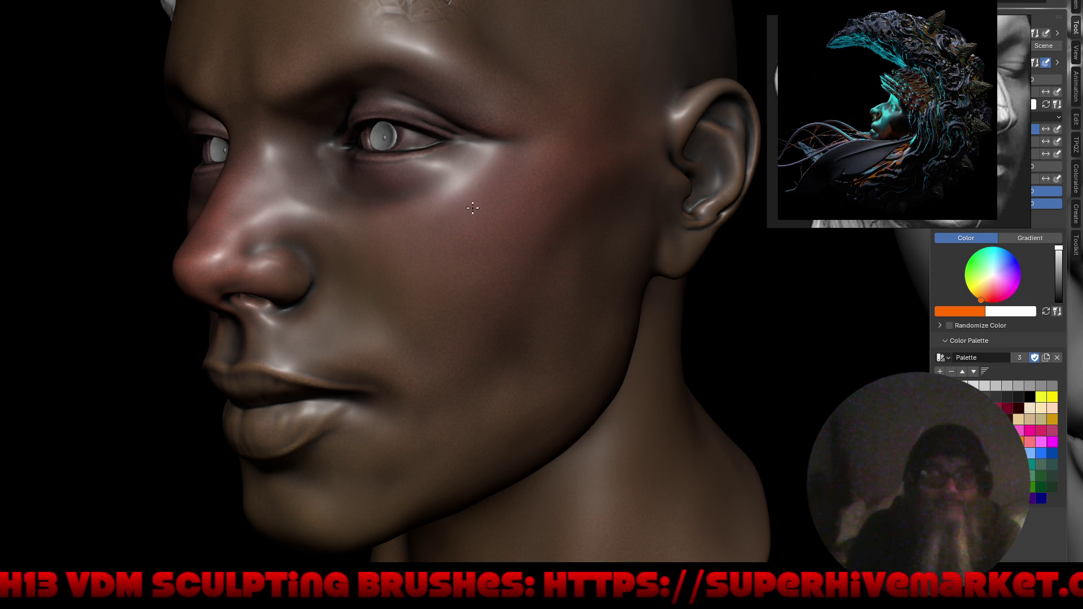
Paint orange-red to define the inner corner of the eye, comparing both heads.
middle_click_drag(398, 338, 376, 205)
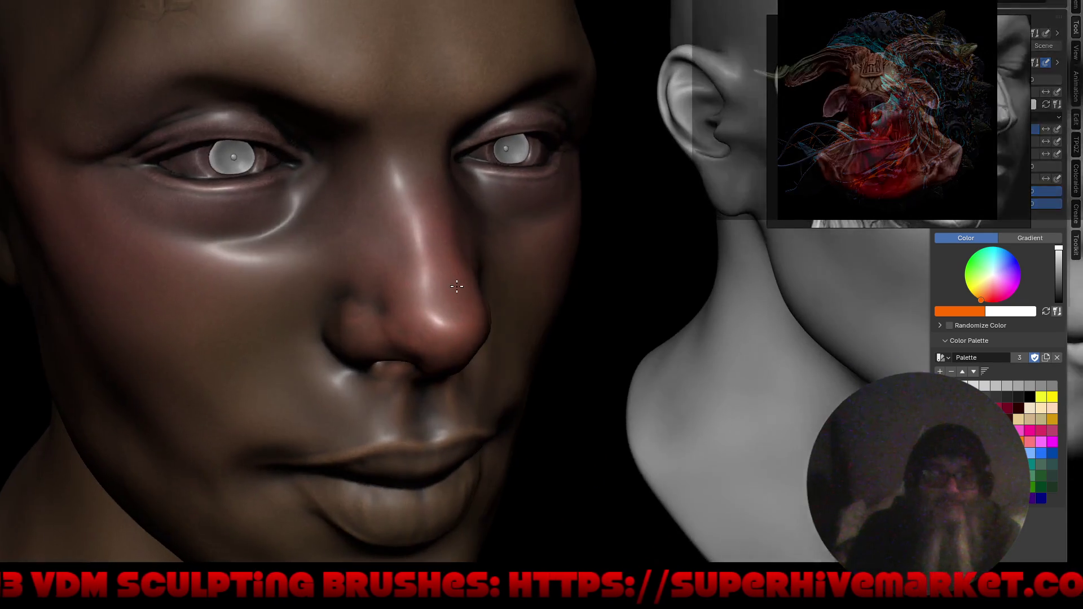
scroll(376, 206, "up", 5)
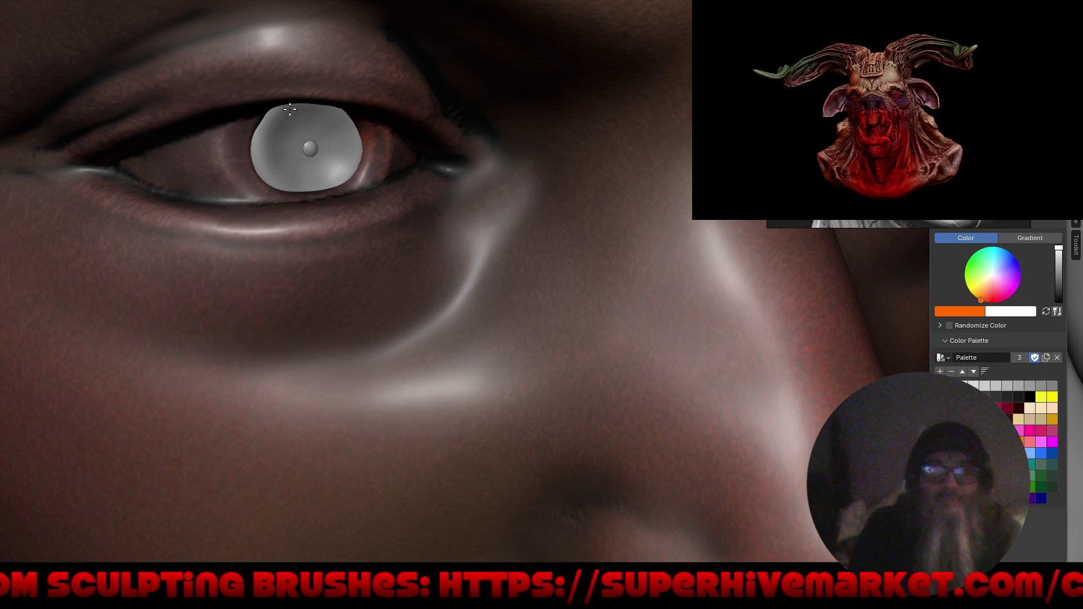
left_click_drag(431, 158, 435, 164)
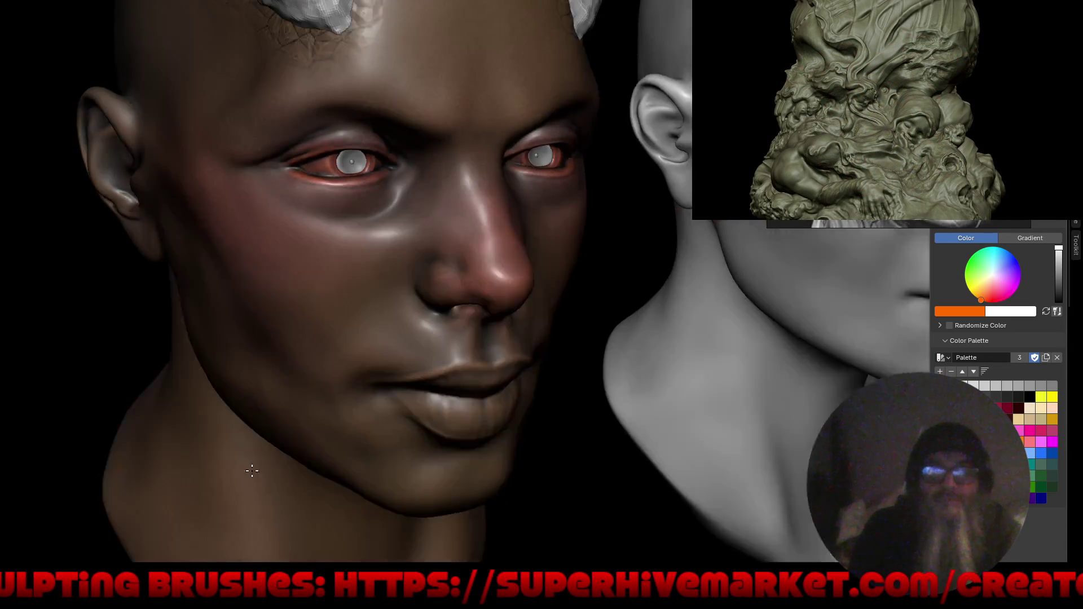
scroll(279, 261, "down", 5)
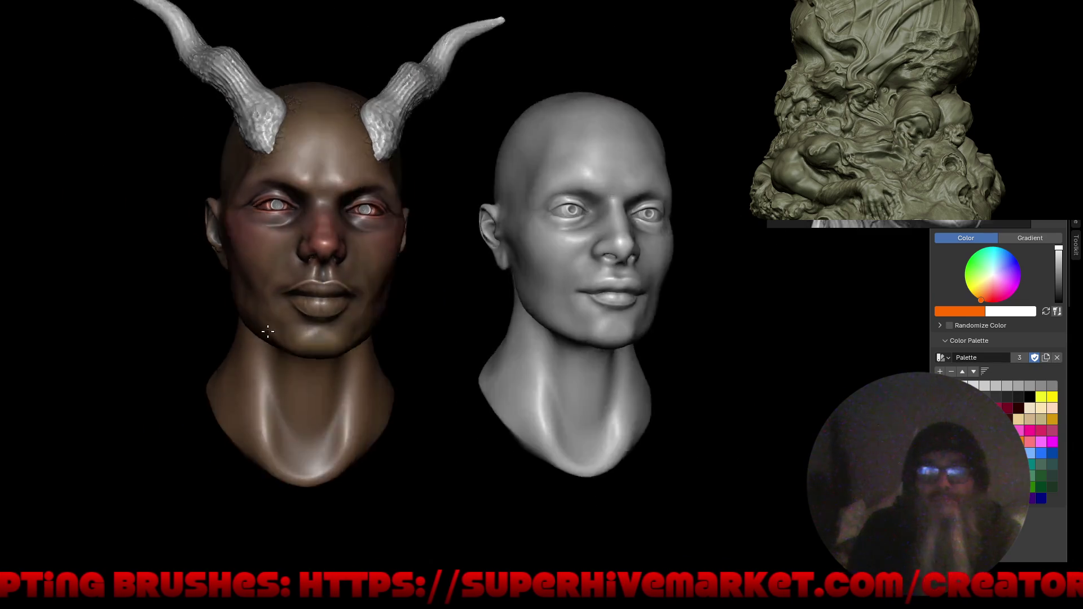
middle_click_drag(279, 260, 291, 356)
scroll(262, 190, "up", 5)
scroll(294, 226, "up", 3)
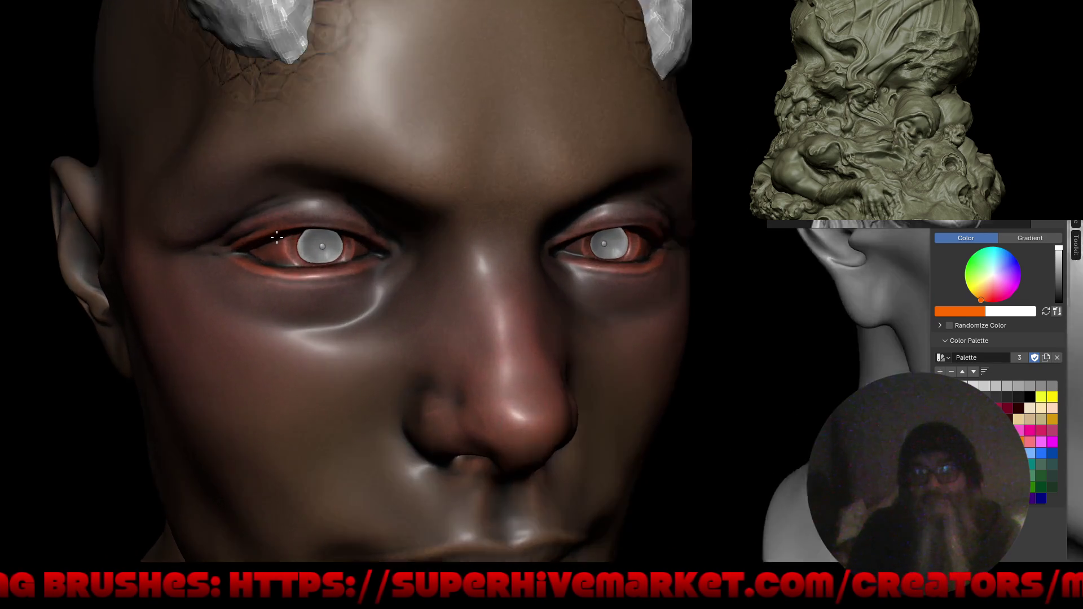
scroll(294, 225, "up", 3)
mouse_move(328, 224)
middle_mouse_down()
mouse_move(349, 244)
mouse_move(410, 187)
middle_mouse_up()
scroll(406, 199, "up", 2)
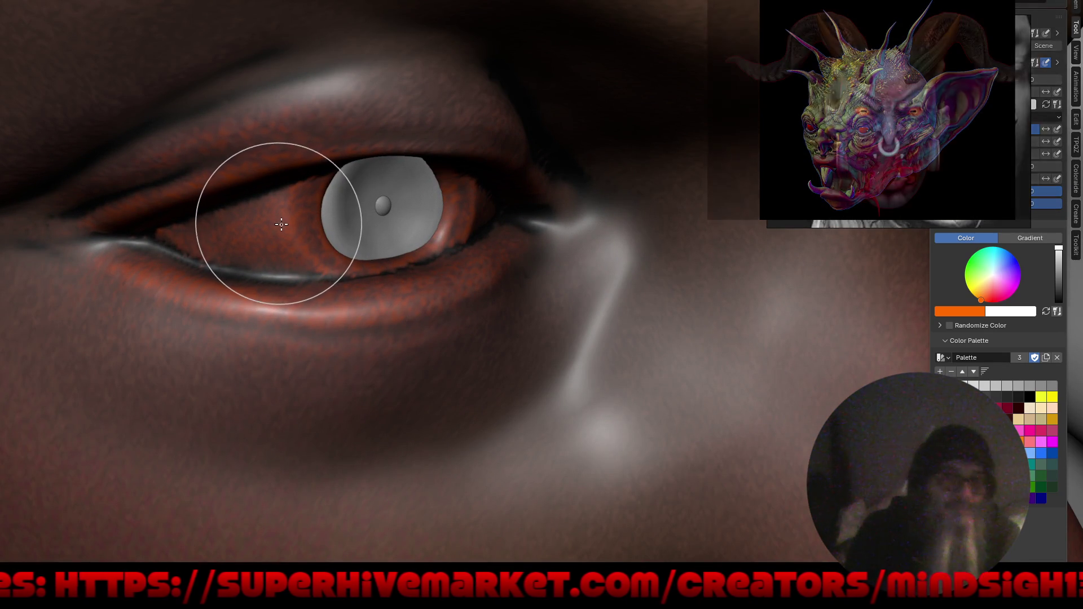
Paint the inner eyelid a lighter grey and adjust the brush radius.
middle_click_drag(532, 242, 274, 209)
scroll(275, 209, "up", 3)
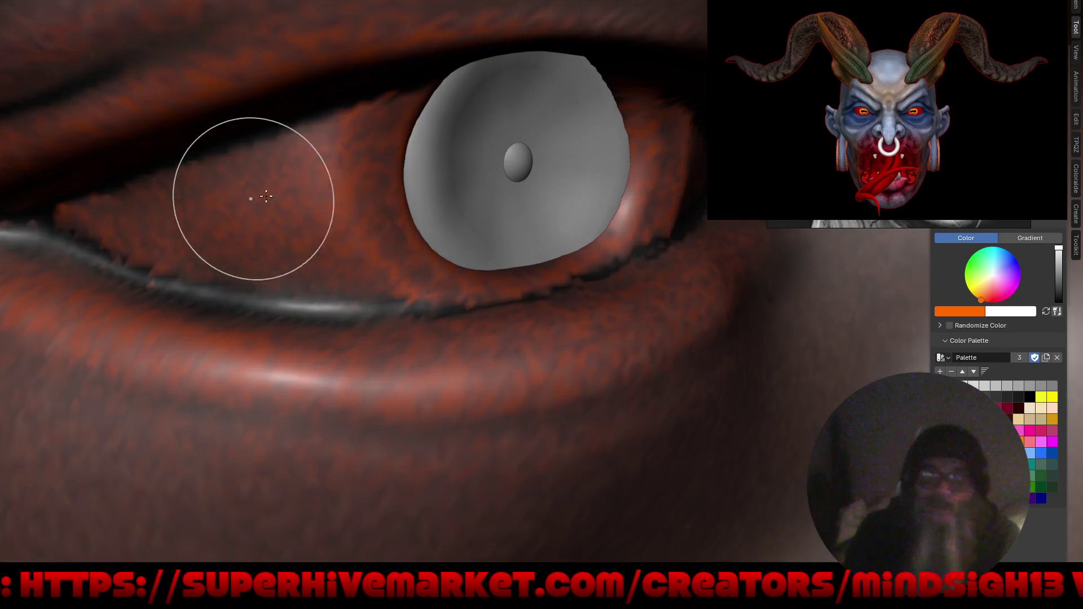
mouse_move(300, 180)
left_mouse_down()
mouse_move(347, 211)
mouse_move(360, 255)
mouse_move(217, 224)
mouse_move(88, 218)
left_mouse_up()
key("f")
left_click(242, 239)
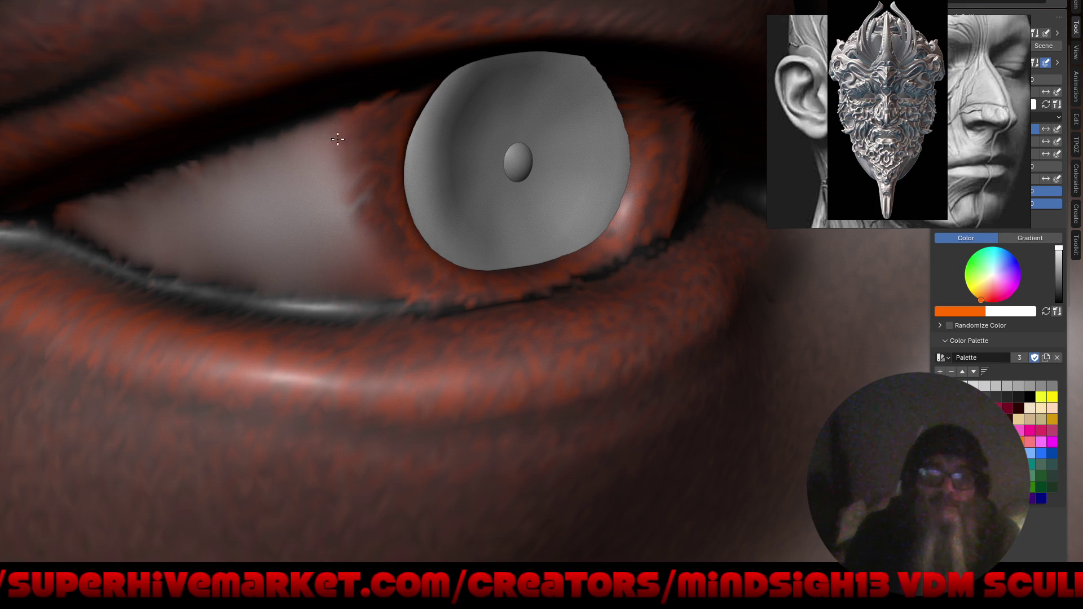
scroll(162, 362, "down", 6)
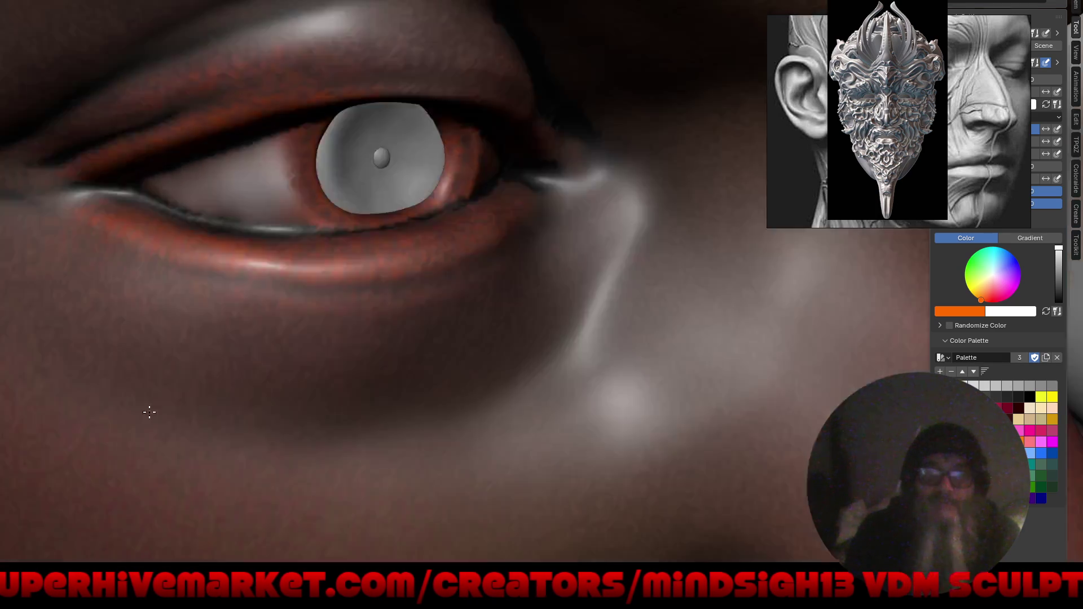
scroll(218, 314, "down", 3)
scroll(223, 433, "down", 3)
mouse_move(223, 433)
middle_mouse_down()
mouse_move(251, 406)
mouse_move(247, 427)
middle_mouse_up()
scroll(254, 158, "up", 3)
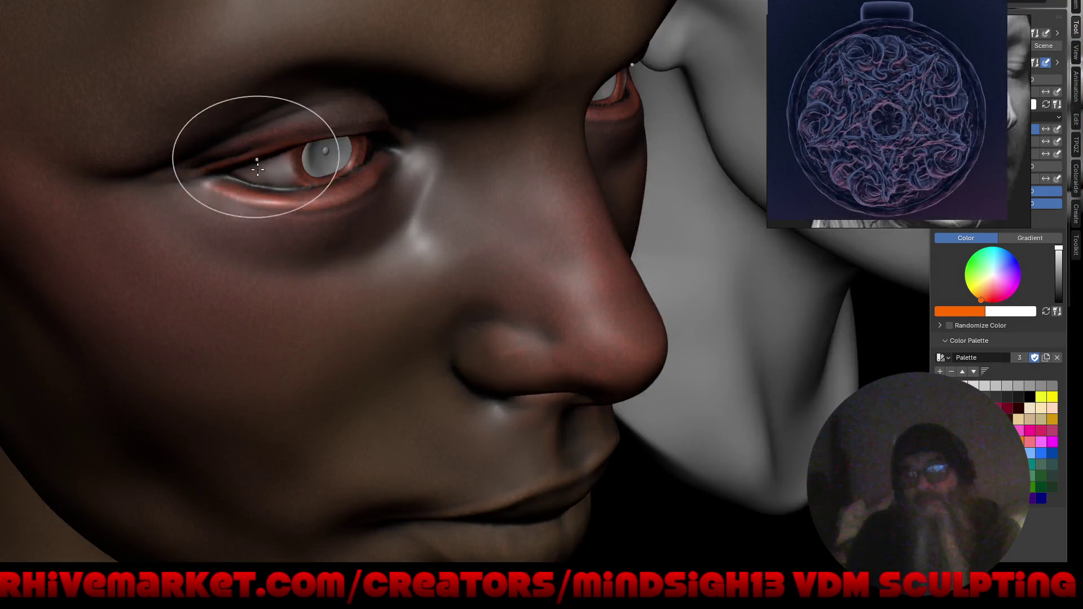
scroll(286, 121, "up", 3)
scroll(408, 177, "up", 2)
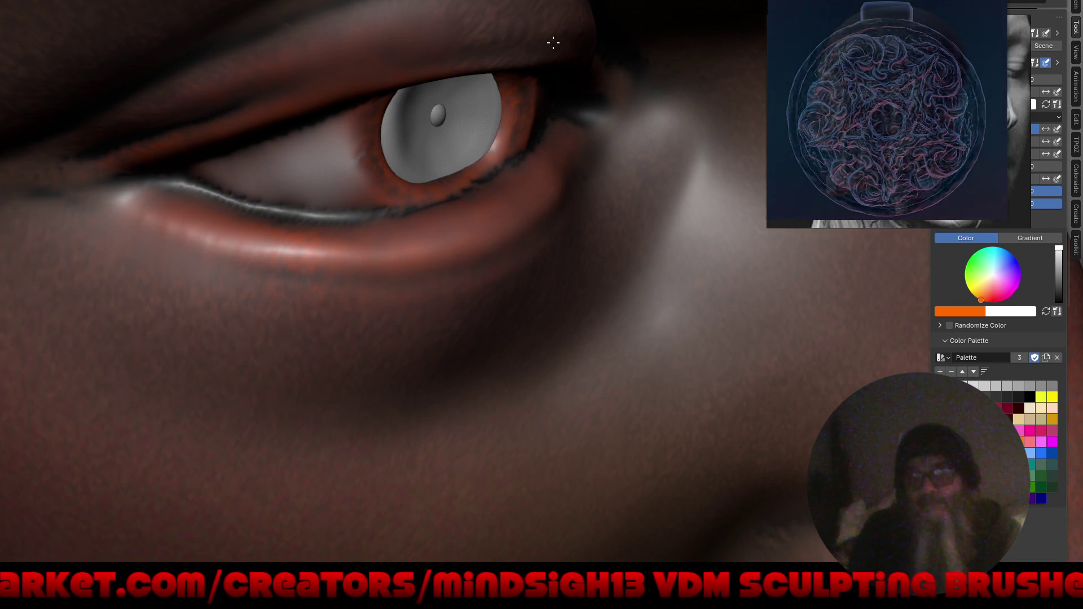
scroll(522, 25, "down", 10)
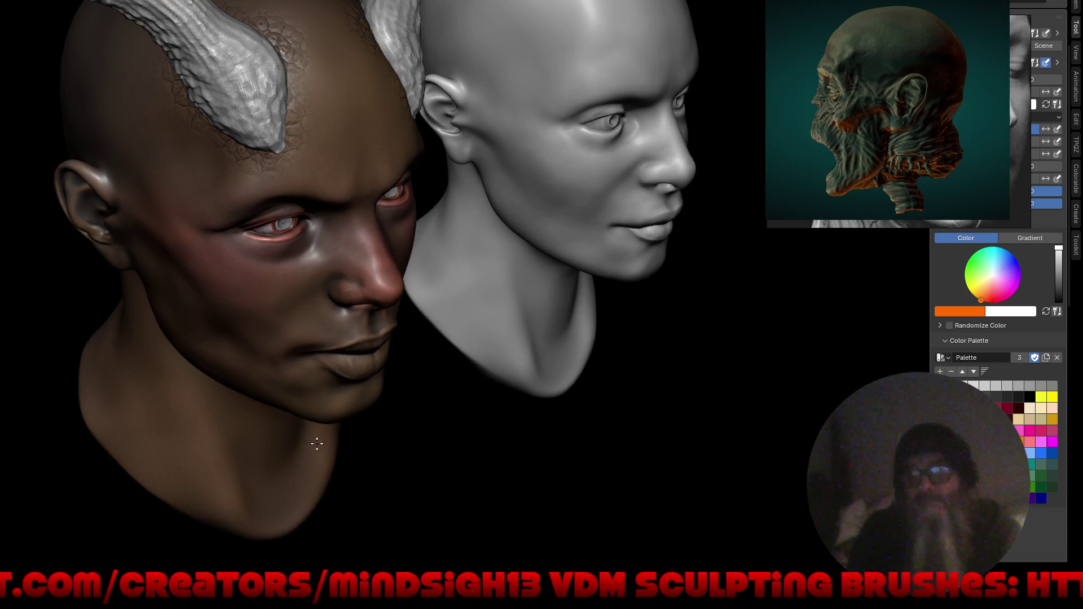
Orbit both heads through profile, side and three-quarter views to review the reddened skin.
middle_click_drag(362, 430, 365, 416)
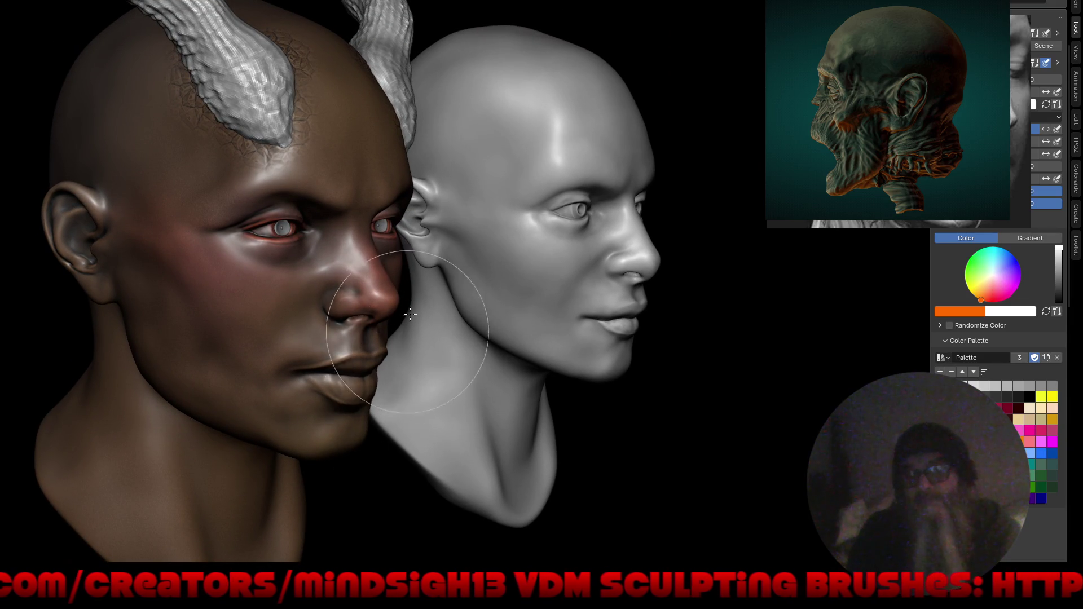
scroll(397, 241, "up", 3)
middle_click_drag(396, 242, 375, 255)
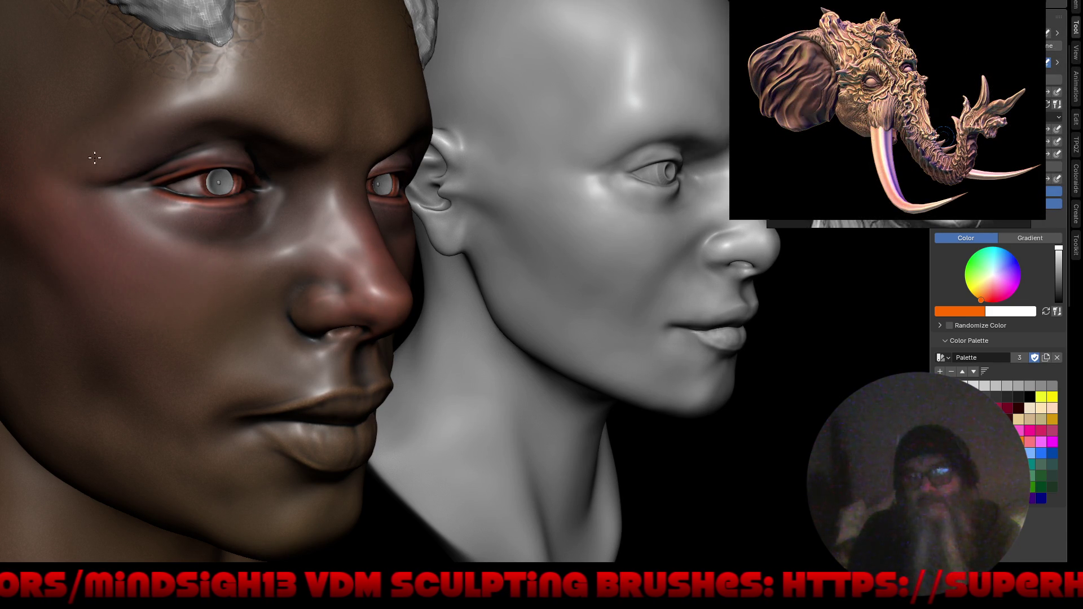
middle_click_drag(84, 181, 310, 145)
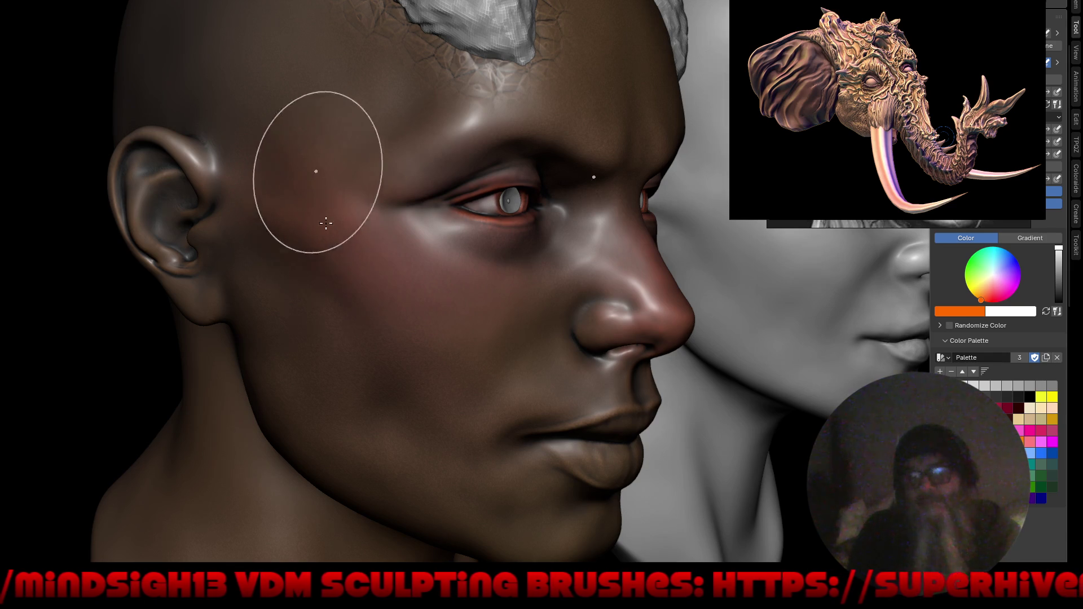
scroll(330, 212, "down", 5)
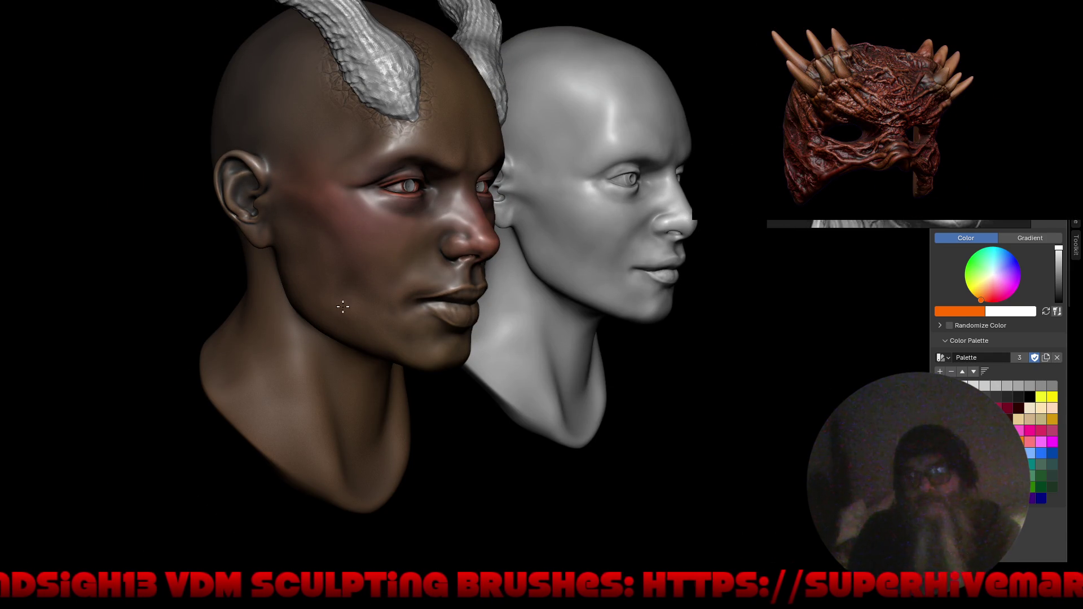
middle_click_drag(428, 344, 504, 263)
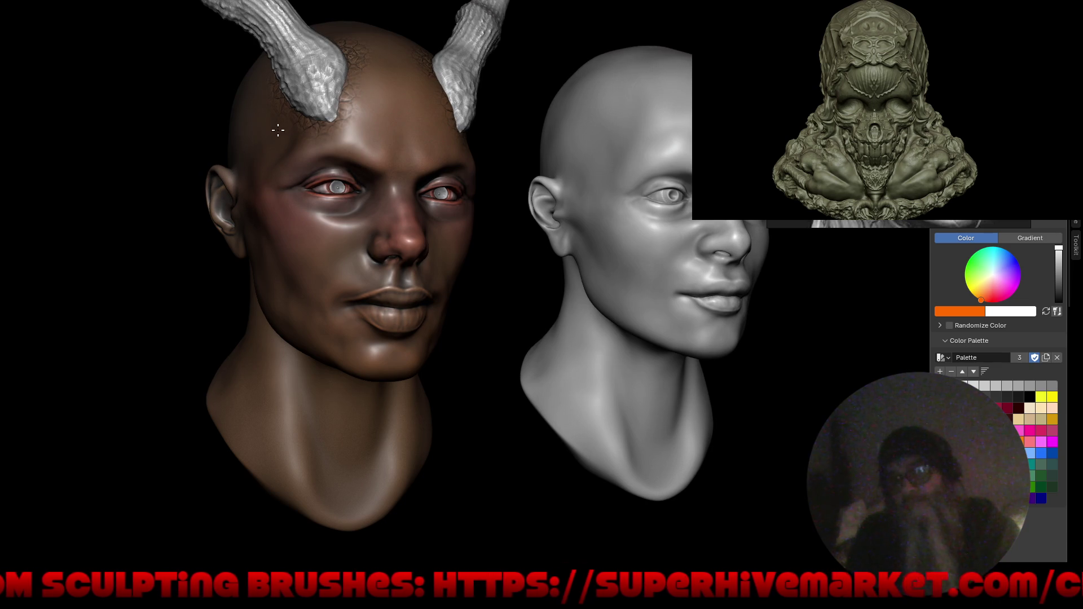
middle_click_drag(375, 121, 339, 243)
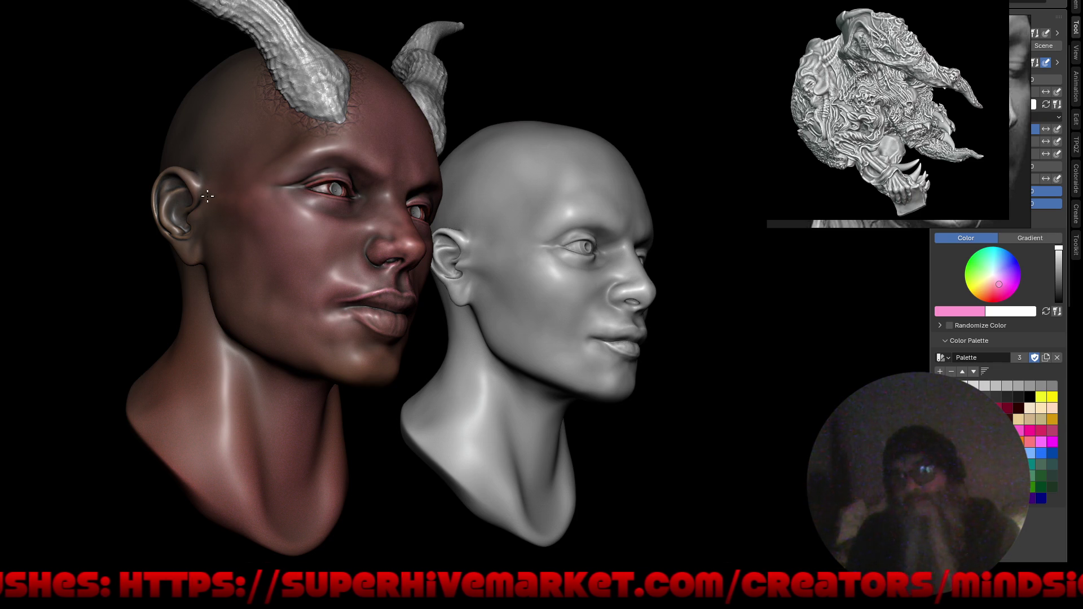
View the backs of both heads and darken the paint colour to brown with S.
mouse_move(180, 212)
middle_mouse_down()
mouse_move(235, 278)
mouse_move(314, 270)
mouse_move(188, 187)
middle_mouse_up()
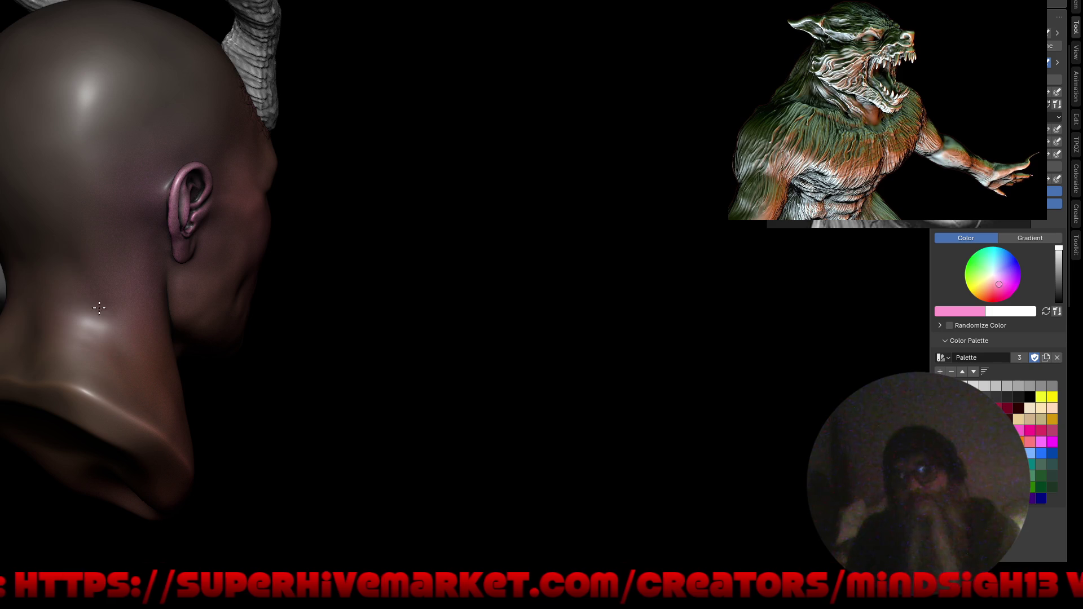
mouse_move(25, 361)
middle_mouse_down("shift")
mouse_move(284, 348)
mouse_move(367, 310)
middle_mouse_up("shift")
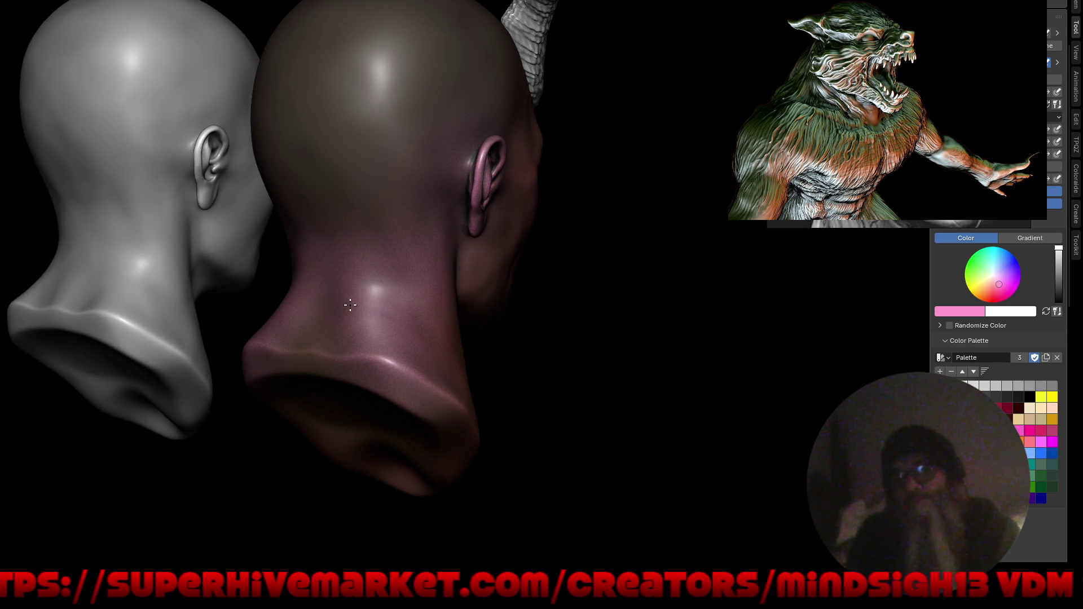
mouse_move(442, 425)
middle_mouse_down()
mouse_move(414, 334)
mouse_move(360, 312)
mouse_move(428, 331)
mouse_move(708, 256)
middle_mouse_up()
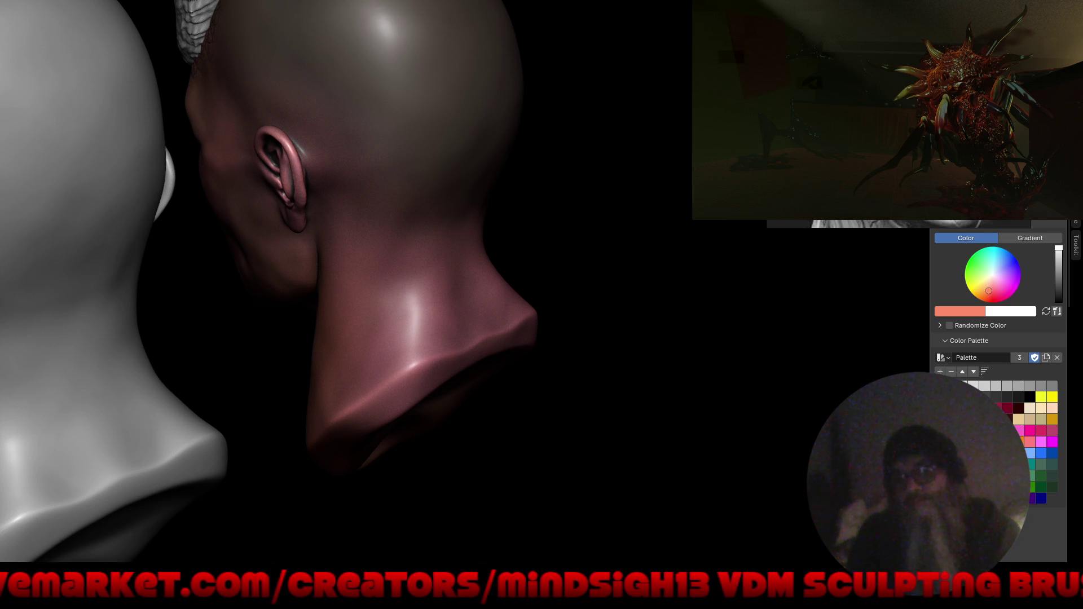
key("s")
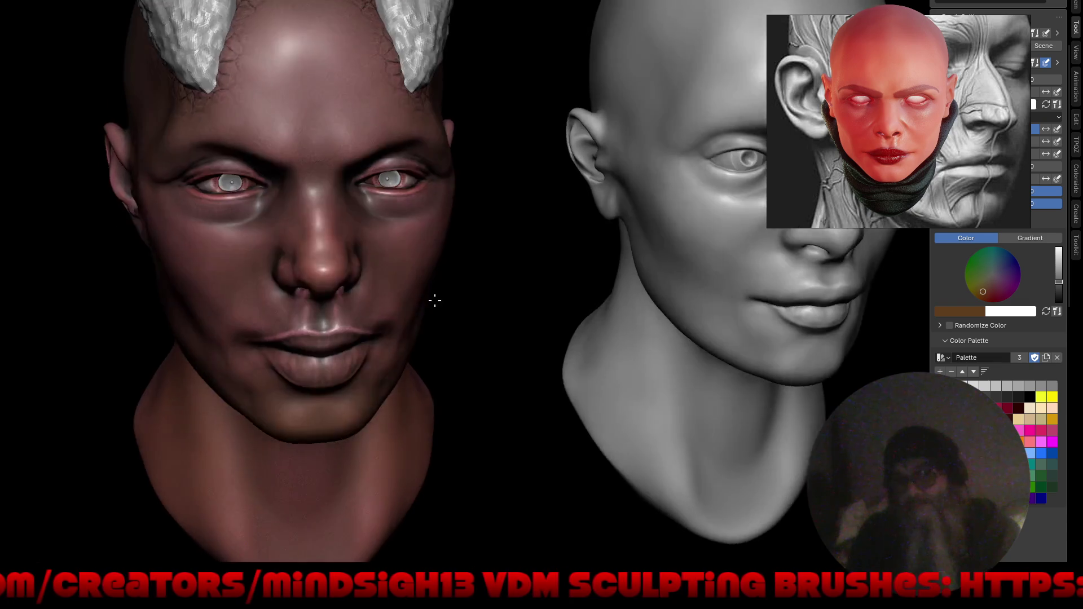
Orbit the heads to a three-quarter view and restore the full sculpting layout from the maximized viewport.
middle_click_drag(434, 299, 459, 285)
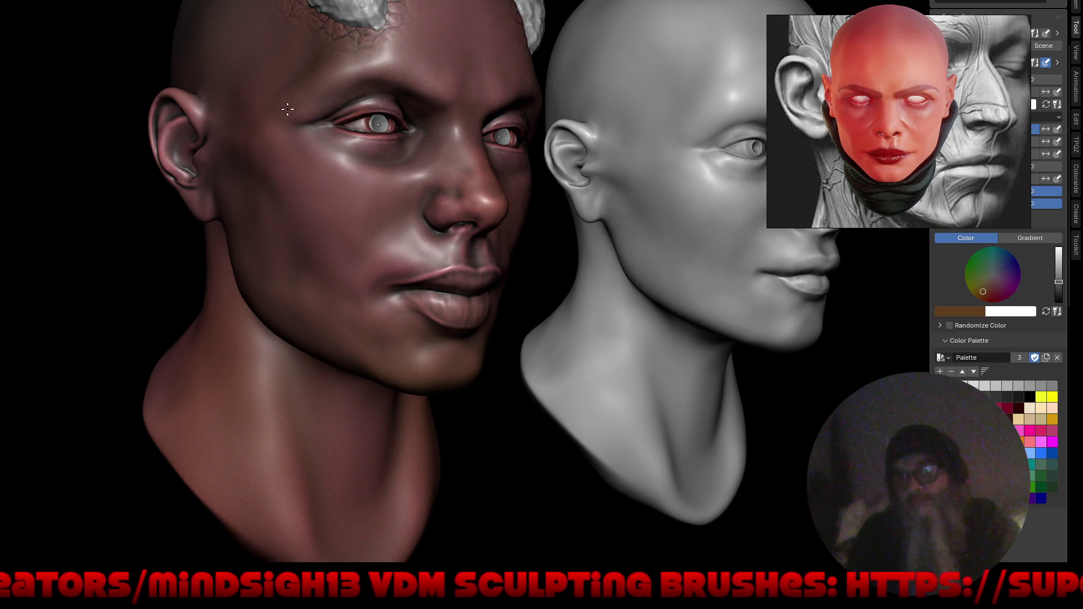
scroll(225, 384, "down", 4)
middle_click_drag(225, 384, 335, 190)
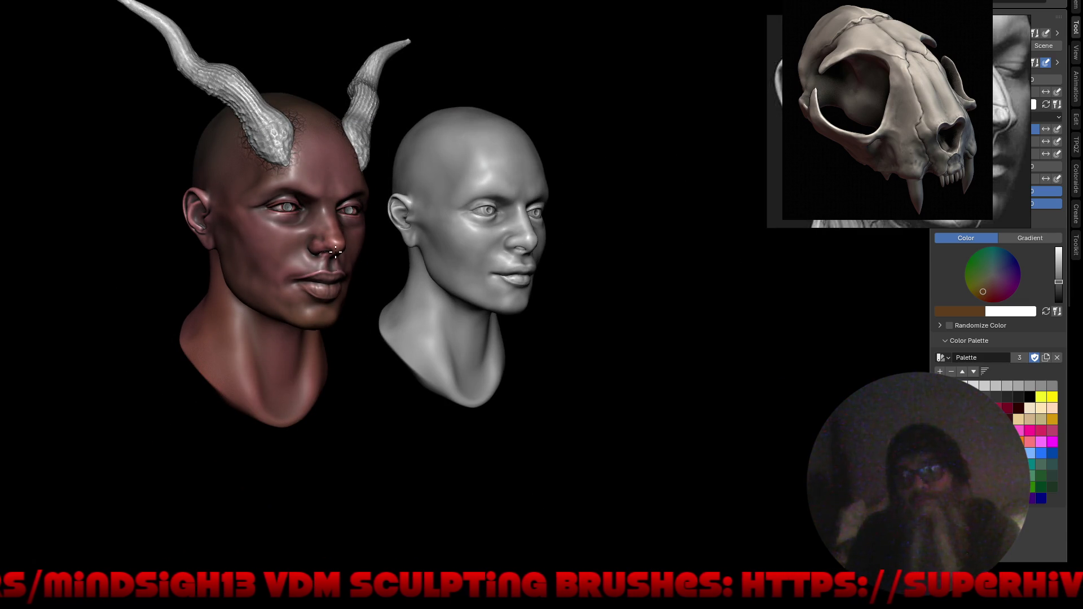
scroll(327, 339, "up", 1)
scroll(371, 313, "up", 2)
scroll(370, 313, "up", 3)
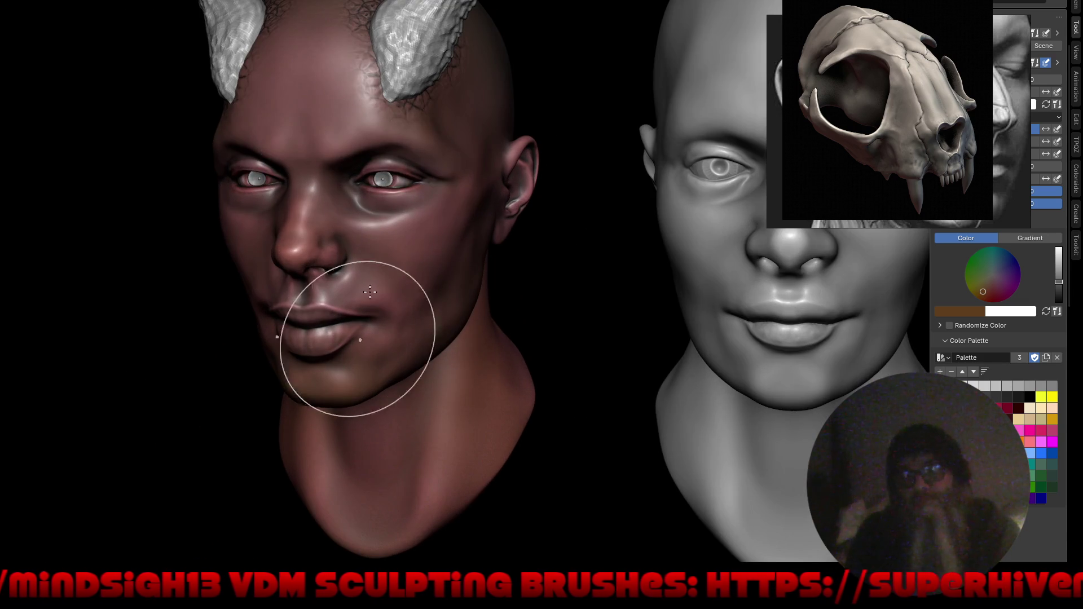
mouse_move(358, 363)
middle_mouse_down()
mouse_move(395, 358)
mouse_move(400, 374)
mouse_move(386, 382)
middle_mouse_up()
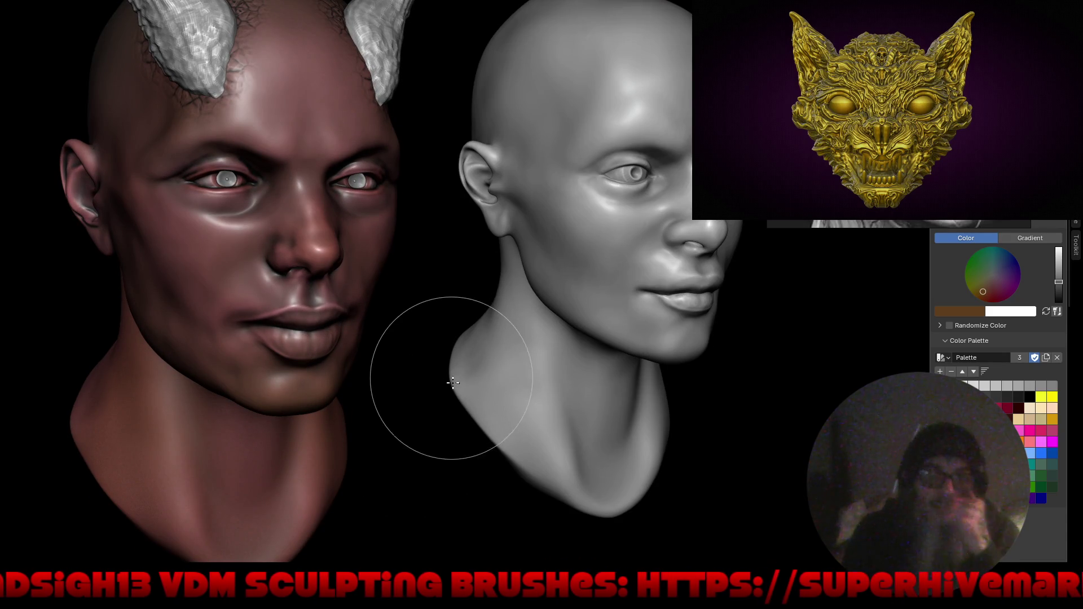
key("ctrl+alt+space")
mouse_move(265, 306)
middle_mouse_down()
mouse_move(302, 297)
mouse_move(295, 273)
middle_mouse_up()
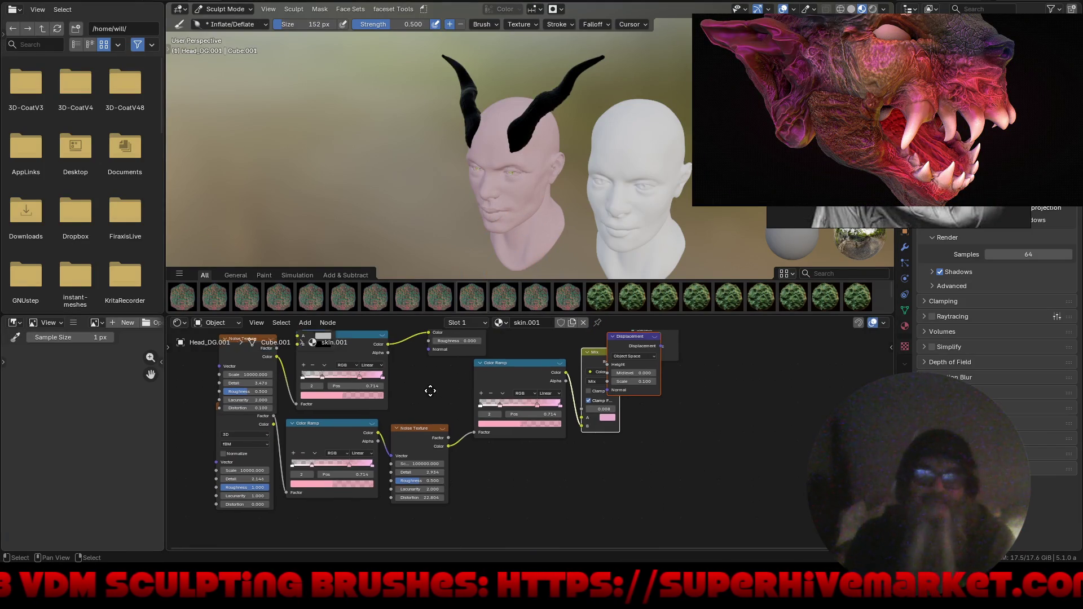
Rearrange the node graph, moving Material Output right to make room beside the Mix Shader.
middle_click_drag(429, 383, 458, 476)
mouse_move(599, 403)
middle_mouse_down("ctrl")
mouse_move(714, 405)
mouse_move(508, 412)
middle_mouse_up("ctrl")
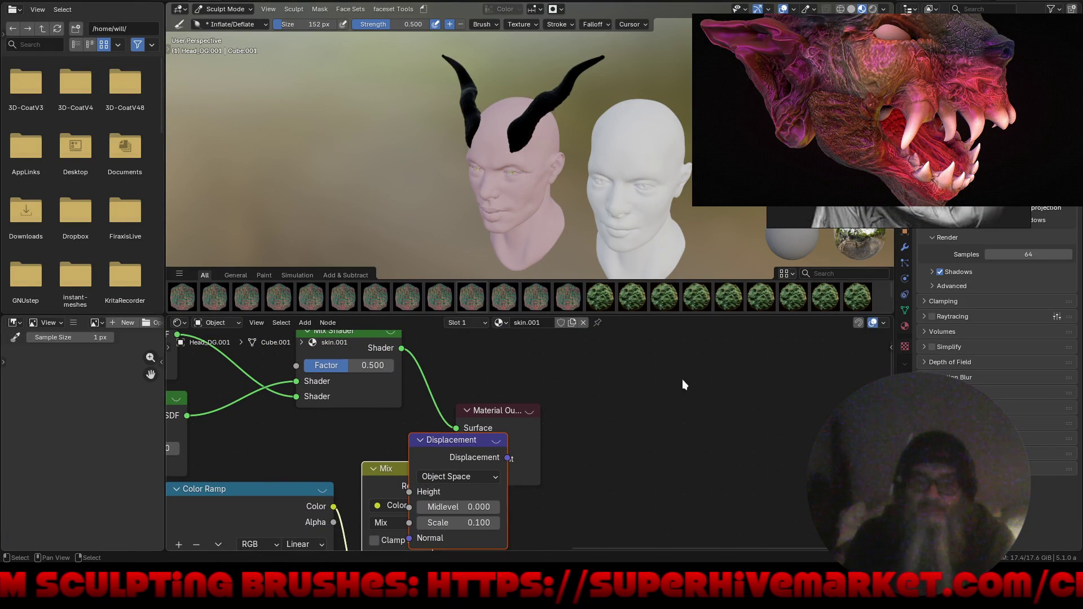
left_click_drag(499, 411, 770, 360)
middle_click_drag(647, 384, 590, 445)
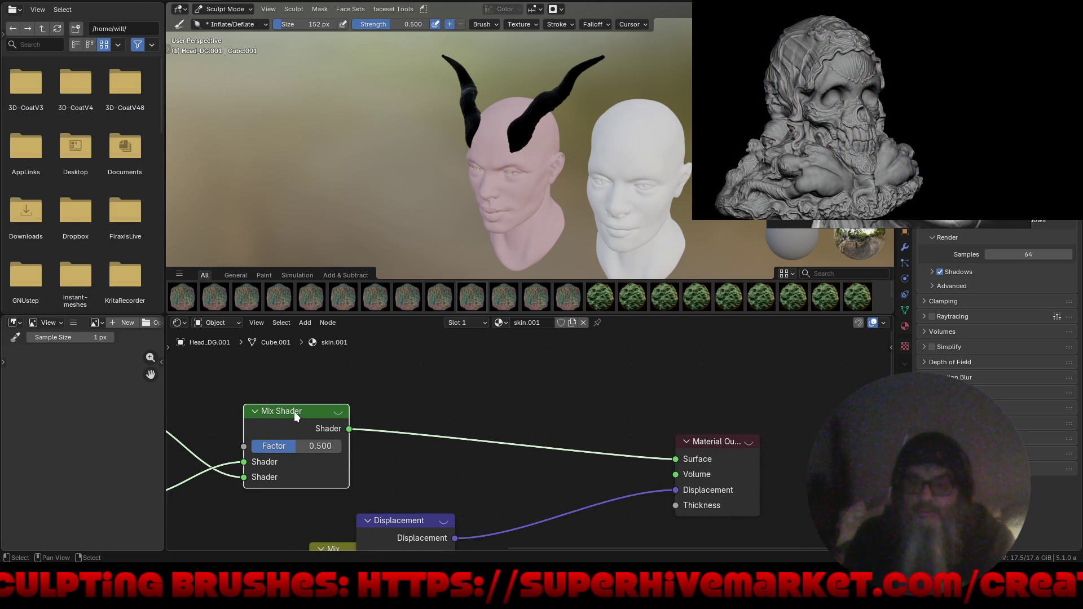
mouse_move(291, 406)
middle_mouse_down()
mouse_move(444, 424)
mouse_move(395, 436)
middle_mouse_up()
Duplicate the Mix Shader and add a Principled BSDF feeding the copy's Shader input.
key("shift+d")
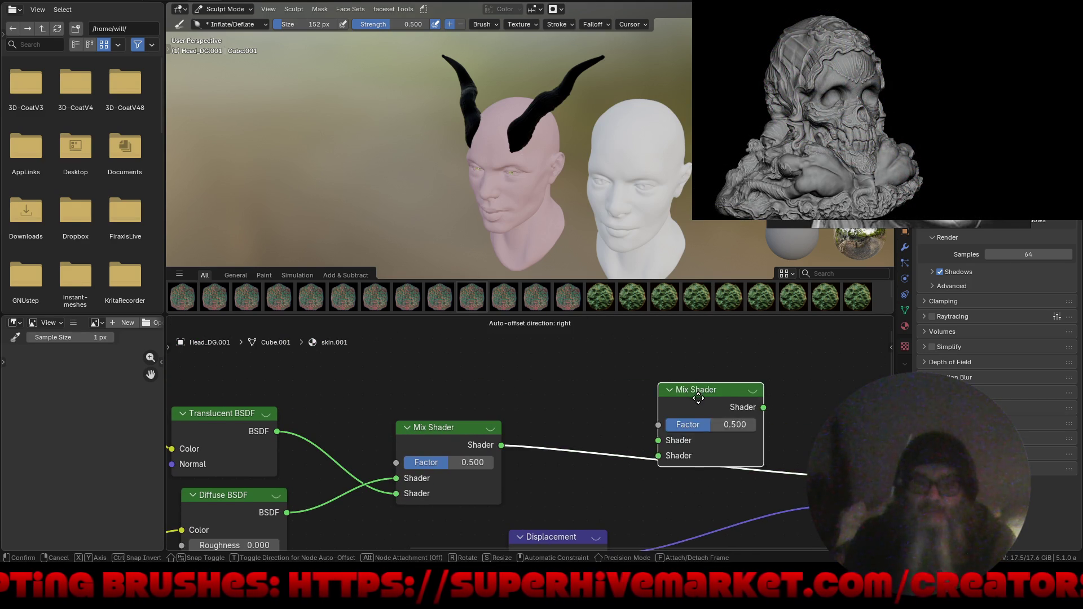
left_click(677, 407)
left_click_drag(678, 468, 536, 355)
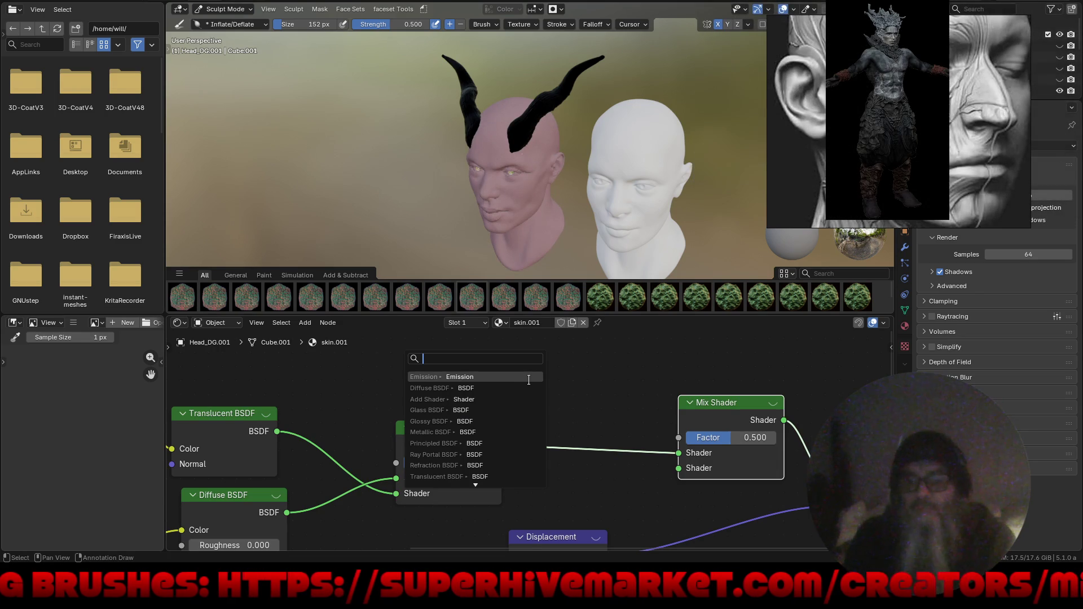
left_click(502, 443)
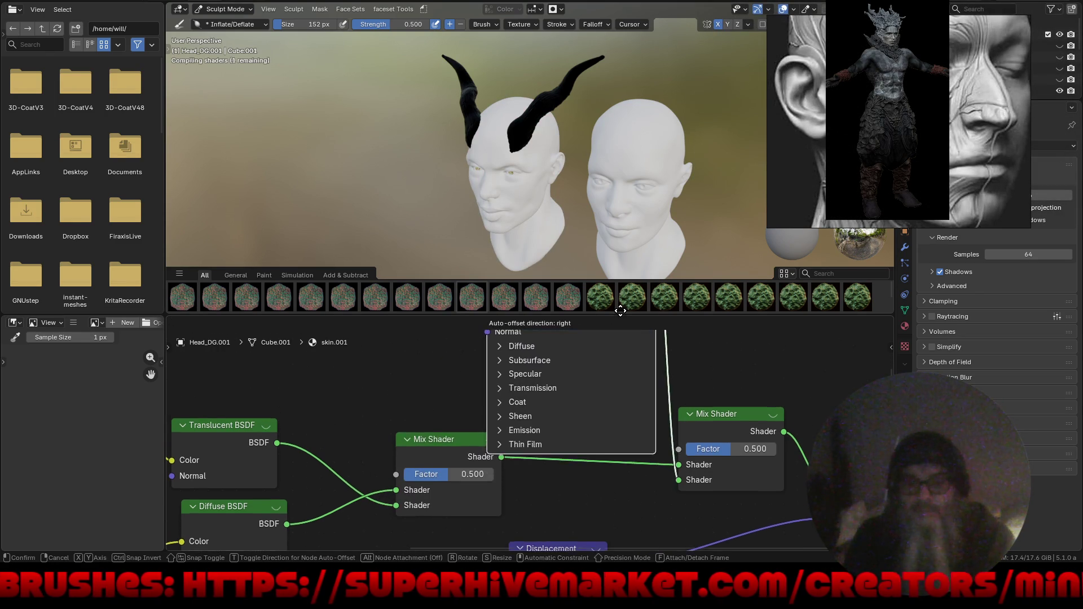
left_click(675, 484)
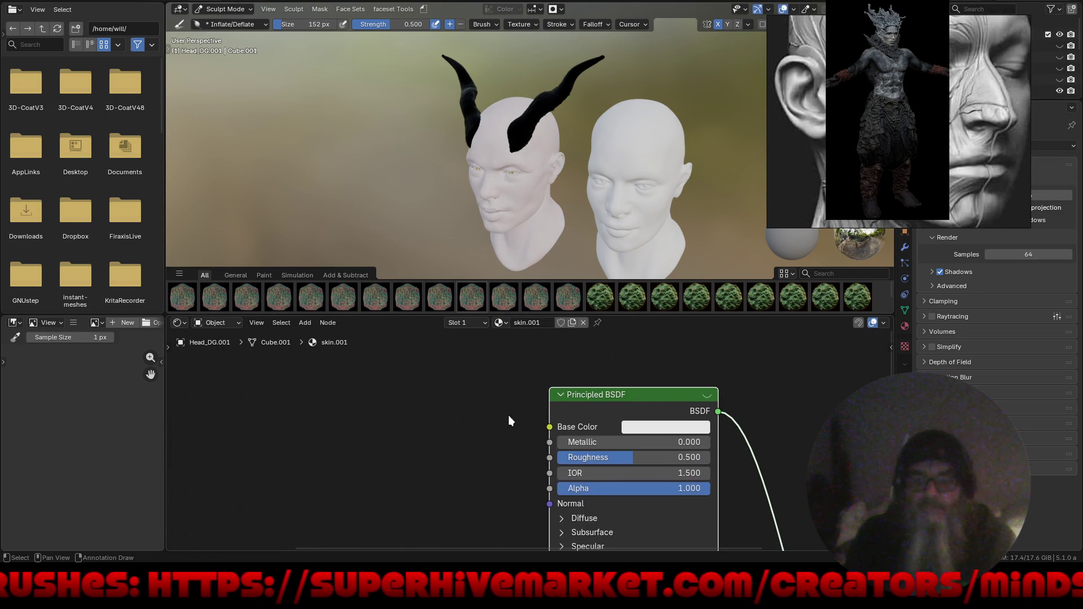
left_click_drag(550, 425, 334, 416)
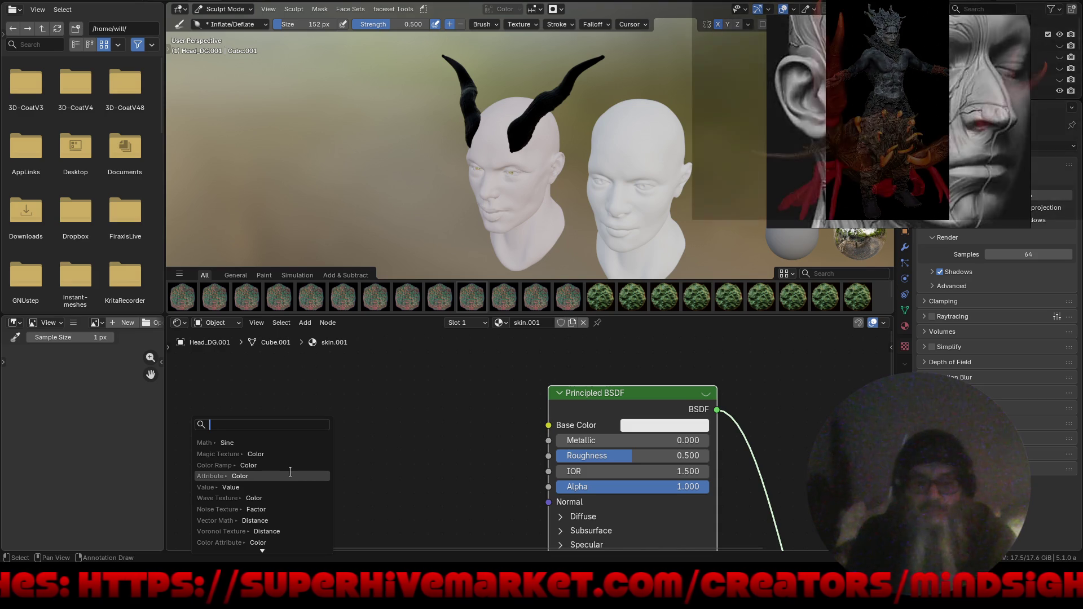
Feed the Principled BSDF's Base Color from a Color Attribute node using the painted vertex colours.
left_click(288, 542)
left_click(352, 489)
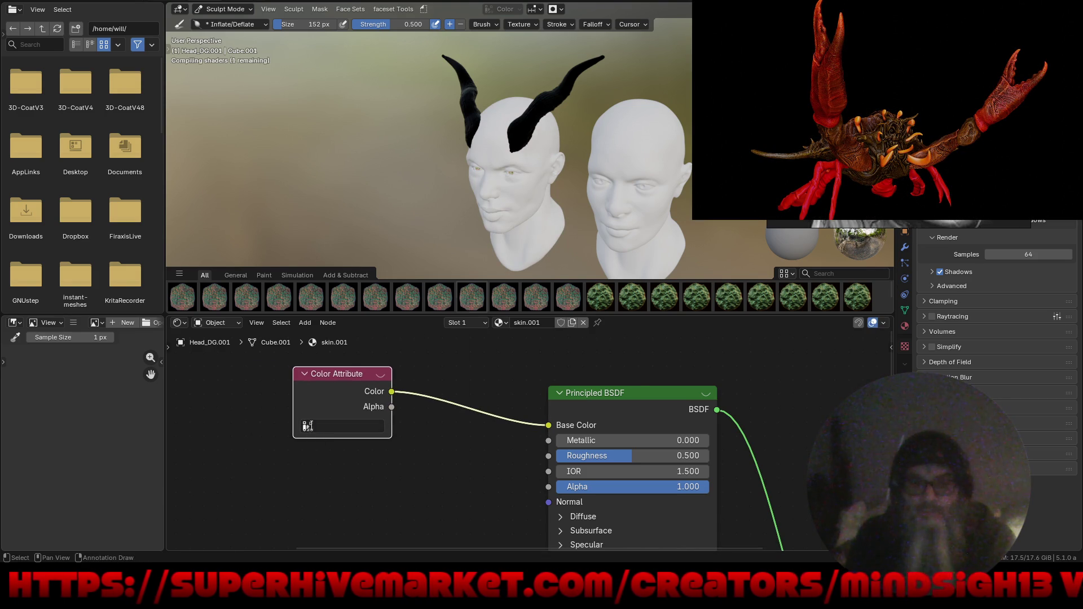
left_click(342, 426)
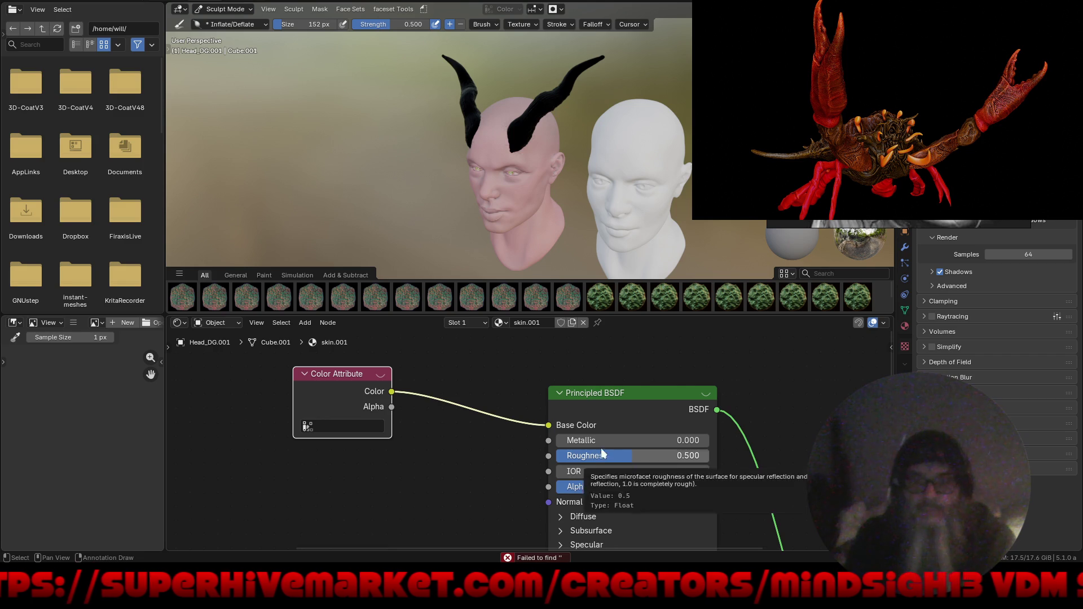
scroll(593, 457, "down", 5, "shift")
Set subsurface to Random Walk (Skin) with weight 1.000.
left_click(566, 449)
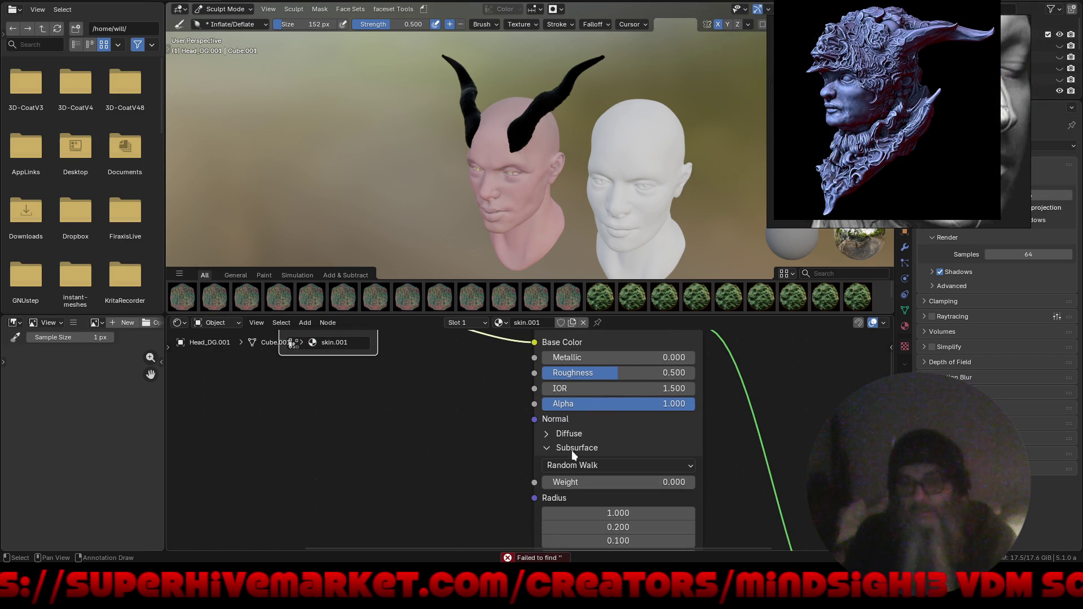
scroll(592, 440, "down", 2, "shift")
left_click(637, 434)
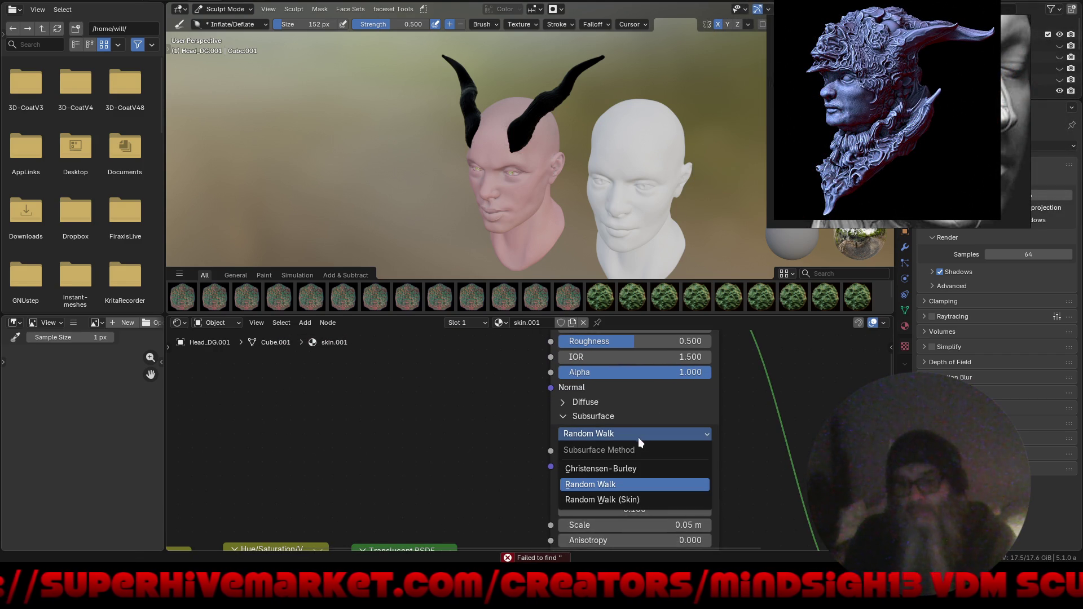
left_click(631, 500)
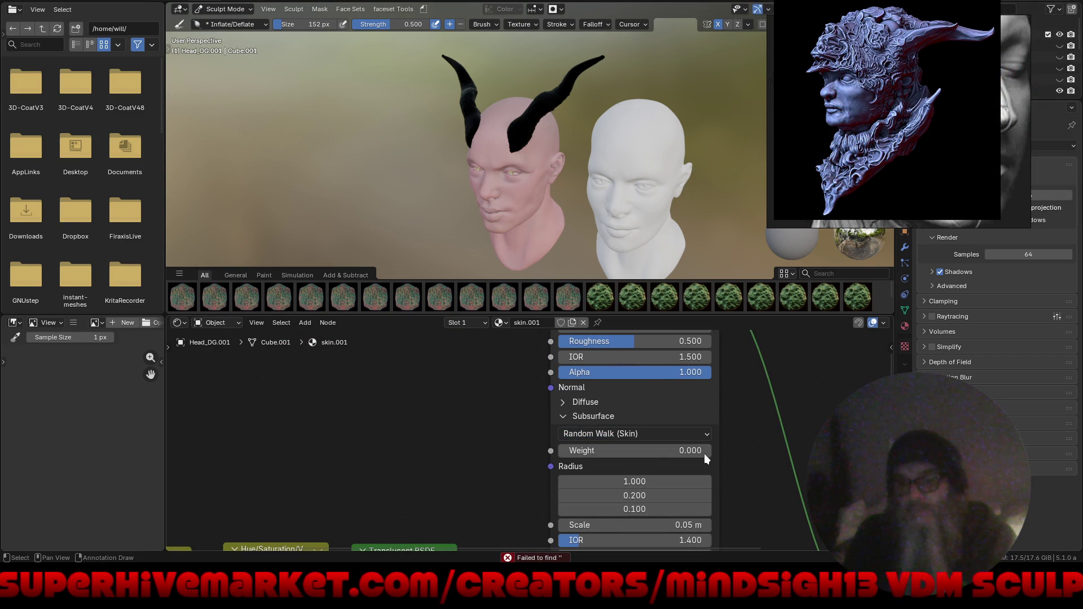
scroll(677, 439, "down", 1, "shift")
left_click_drag(638, 436, 761, 441)
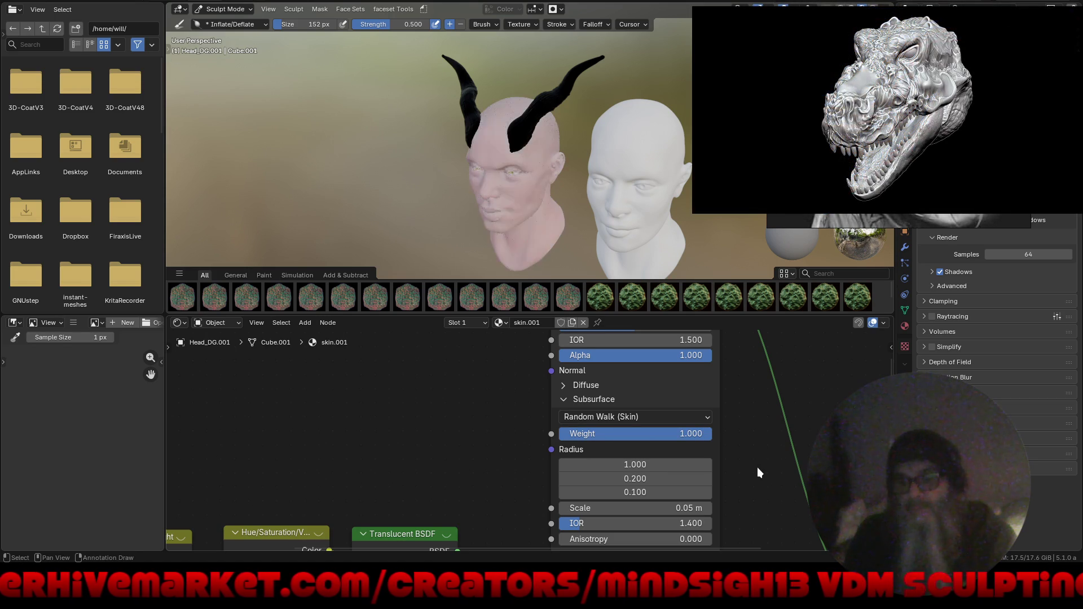
middle_click_drag(752, 453, 788, 349)
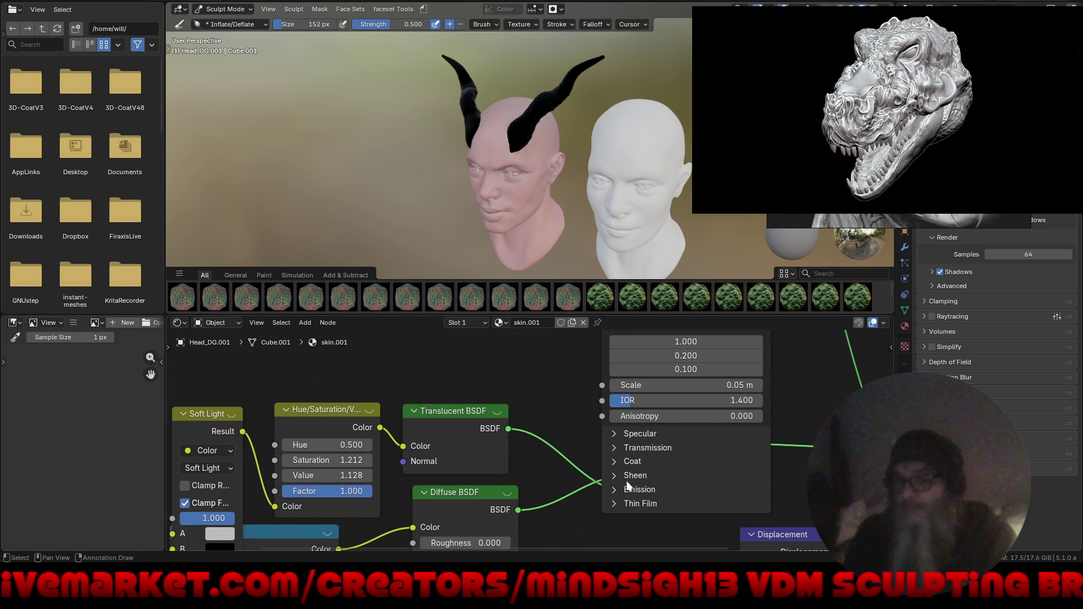
Adjust the sheen weight, try a red tint and set sheen roughness to about 0.105.
left_click(615, 475)
middle_click_drag(626, 482, 621, 433)
left_click_drag(652, 445, 855, 460)
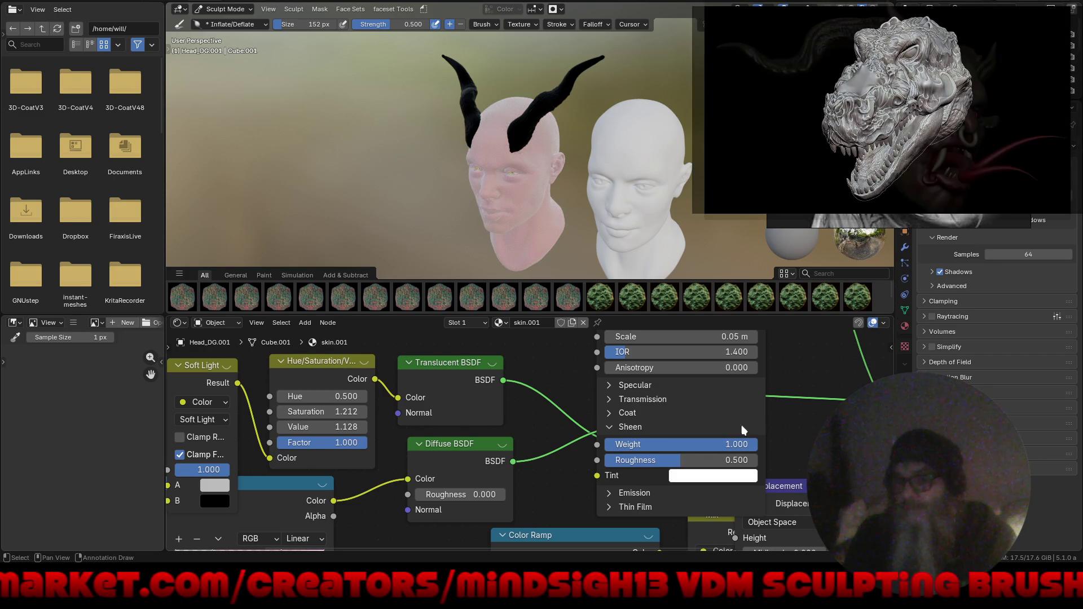
left_click(686, 479)
mouse_move(720, 330)
left_mouse_down()
mouse_move(744, 297)
mouse_move(725, 326)
left_mouse_up()
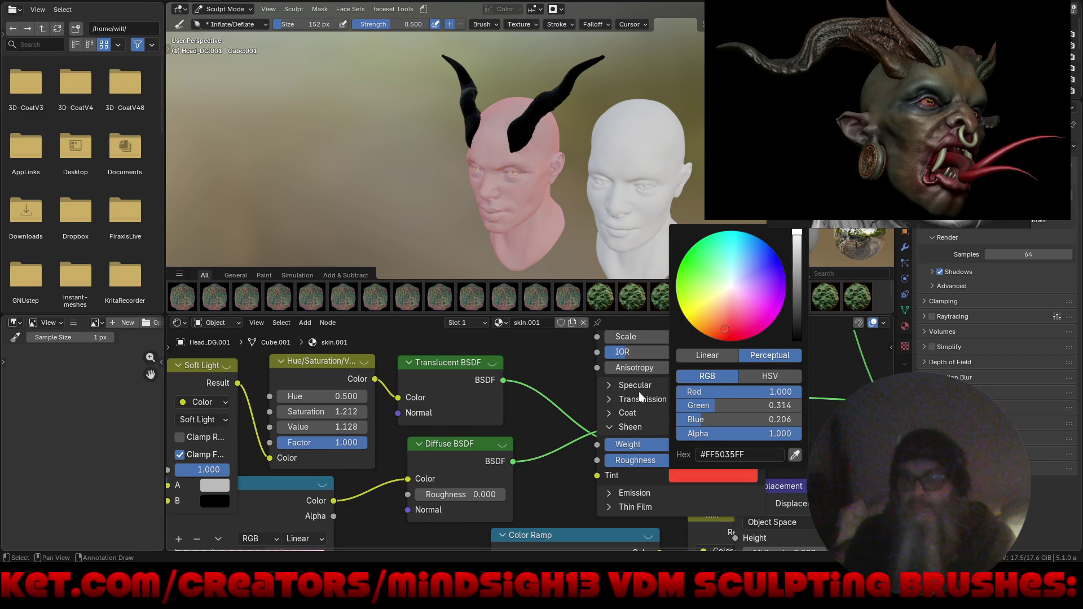
left_click_drag(683, 457, 623, 462)
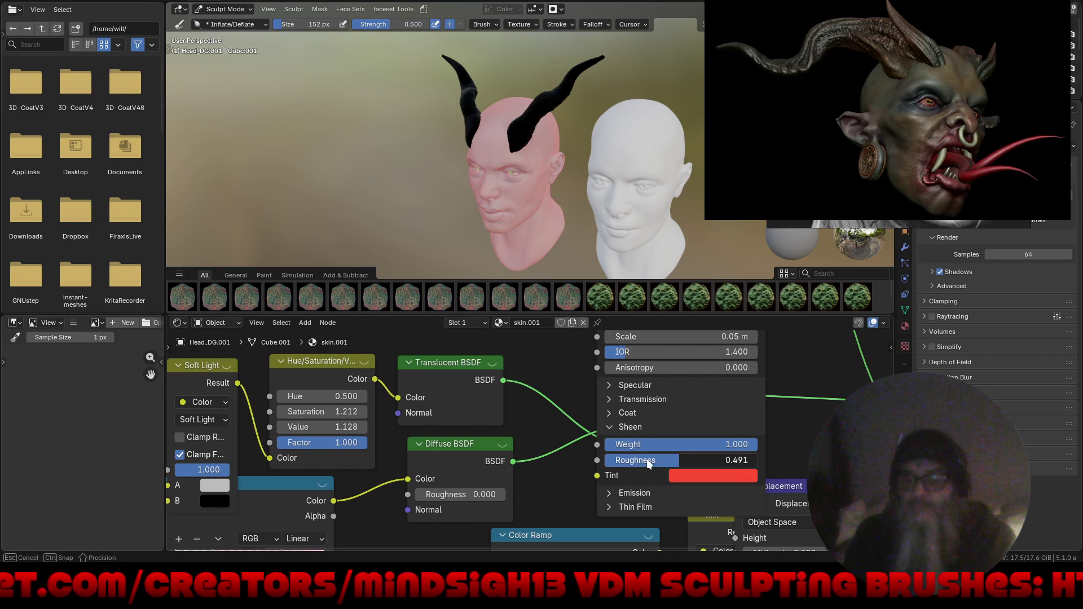
left_click_drag(614, 459, 615, 459)
Change the sheen tint to cyan and set the sheen weight to 5.
left_click(686, 474)
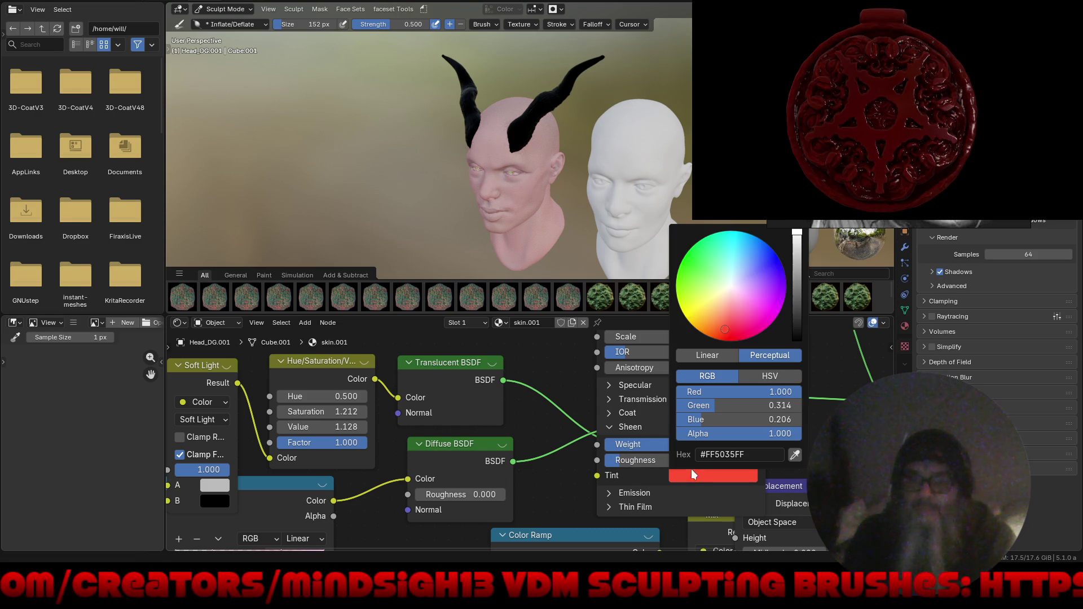
left_click(735, 248)
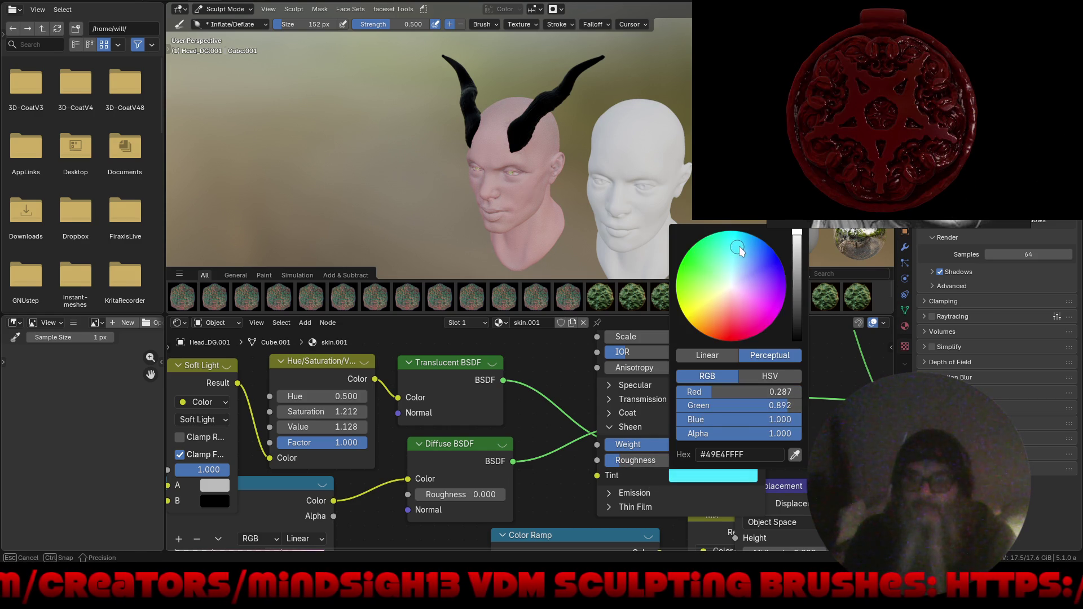
left_click_drag(737, 249, 739, 246)
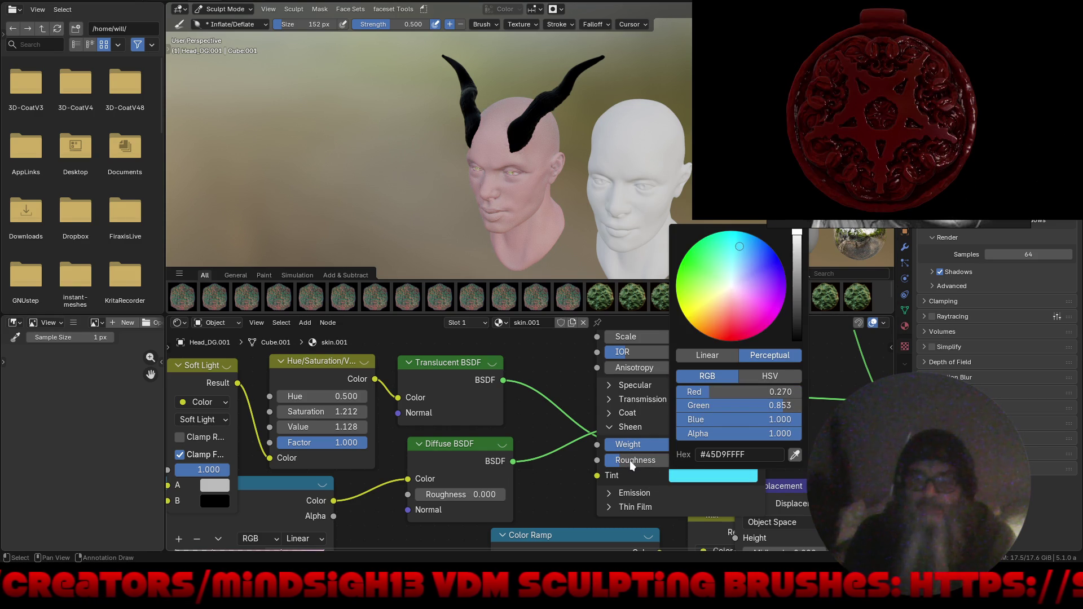
double_click(663, 446)
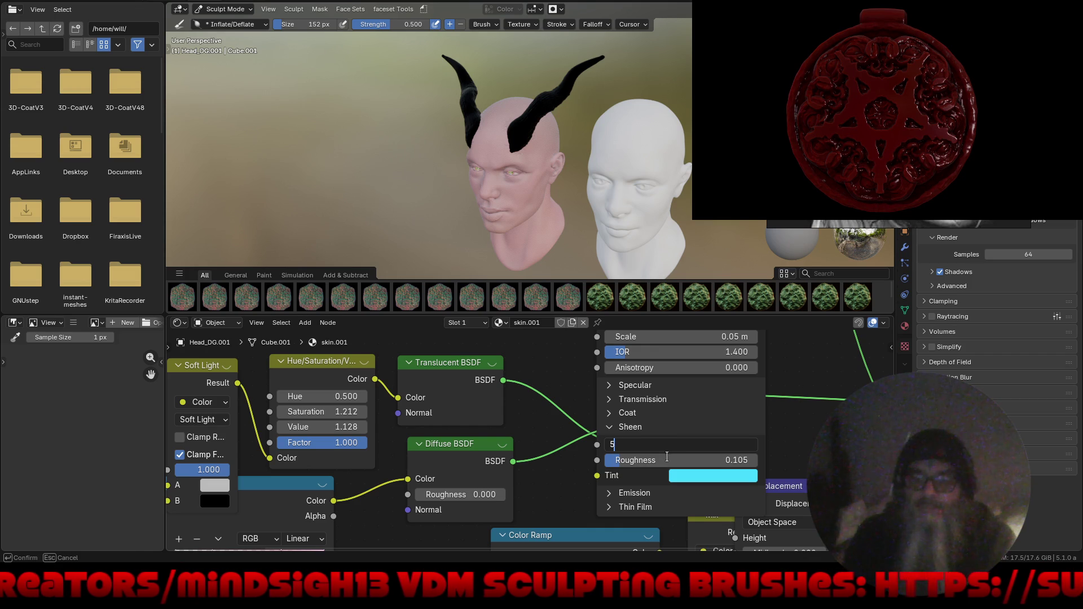
key("Return")
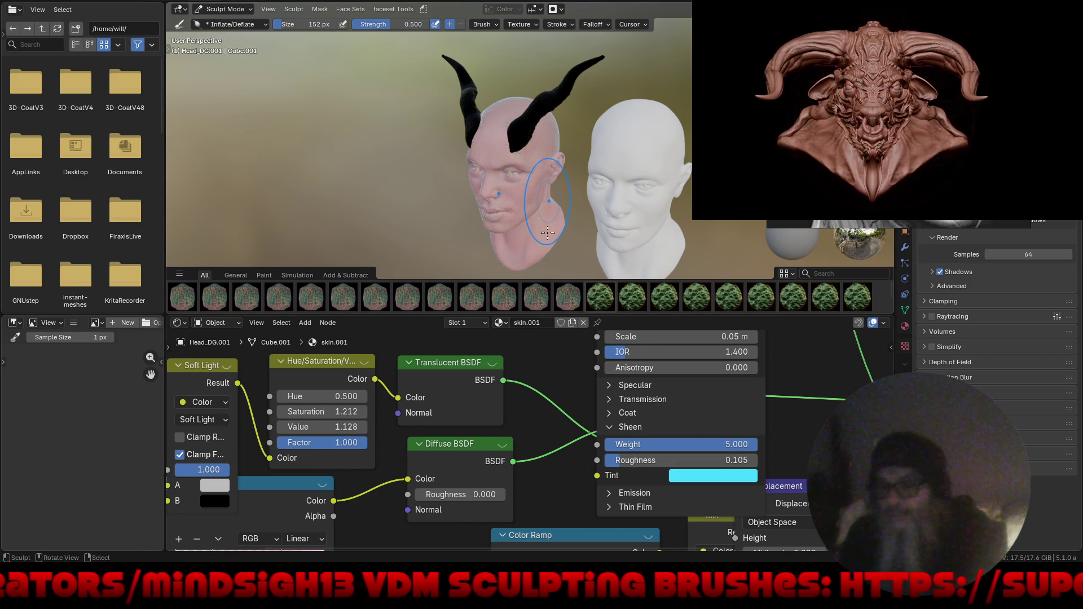
middle_click_drag(550, 223, 564, 188)
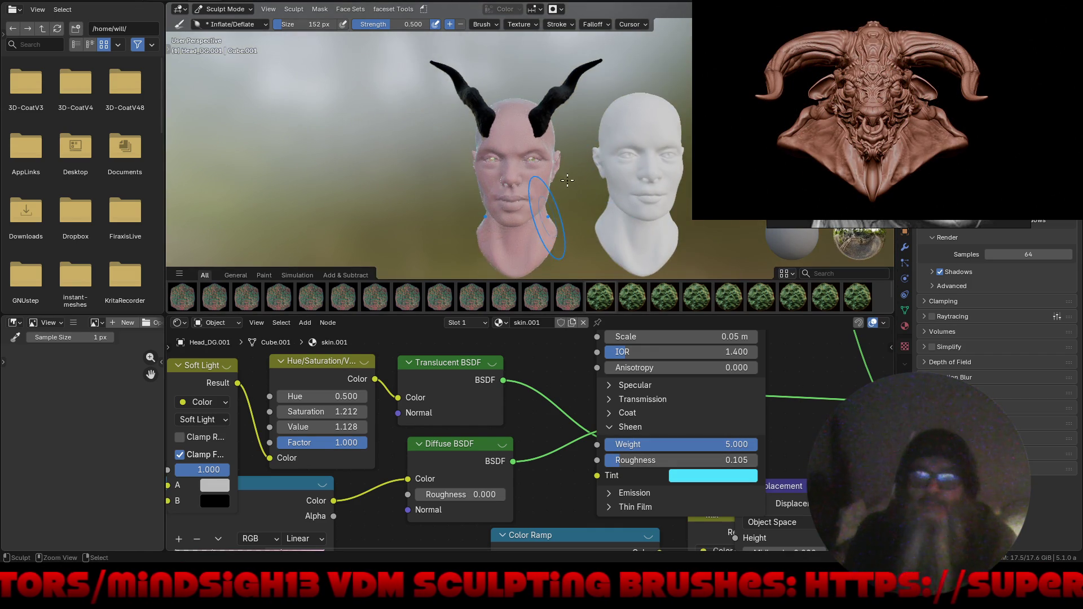
scroll(565, 189, "up", 4)
Drag the Mix Shader factor from 0.5 up to about 0.608, checking the pink face.
mouse_move(565, 188)
middle_mouse_down("shift")
mouse_move(539, 196)
mouse_move(573, 217)
mouse_move(593, 210)
middle_mouse_up("shift")
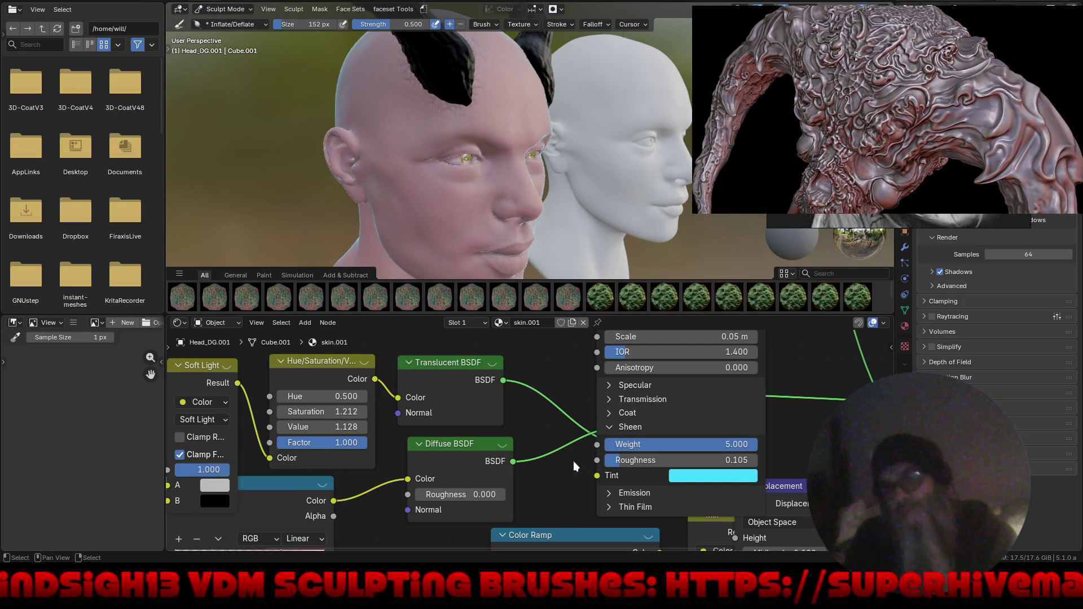
mouse_move(577, 475)
middle_mouse_down()
mouse_move(545, 440)
mouse_move(389, 495)
mouse_move(473, 413)
mouse_move(473, 519)
mouse_move(415, 466)
mouse_move(450, 434)
middle_mouse_up()
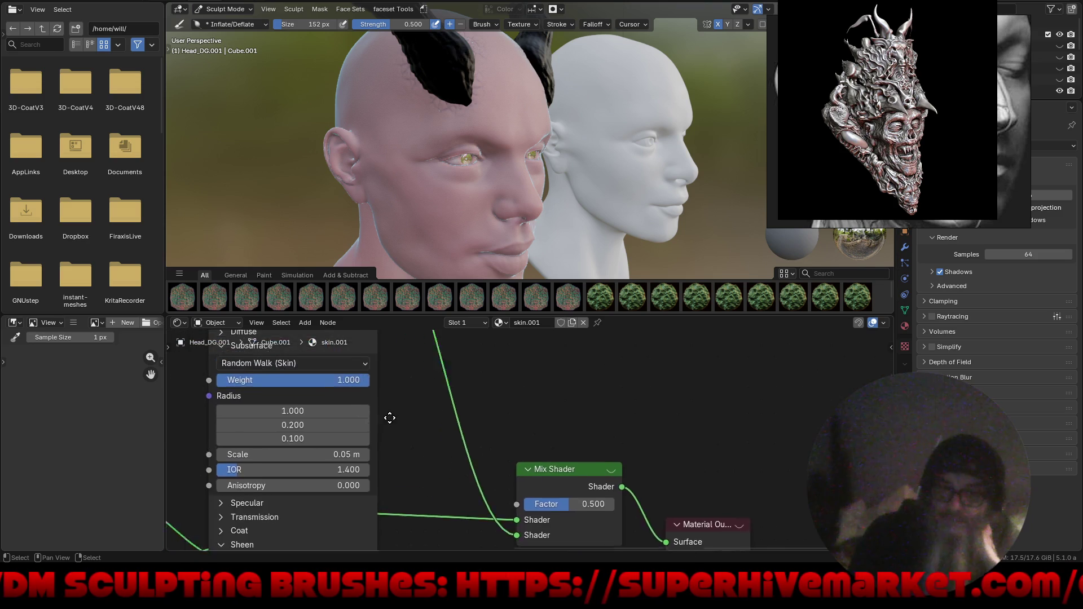
middle_click_drag(450, 434, 287, 374)
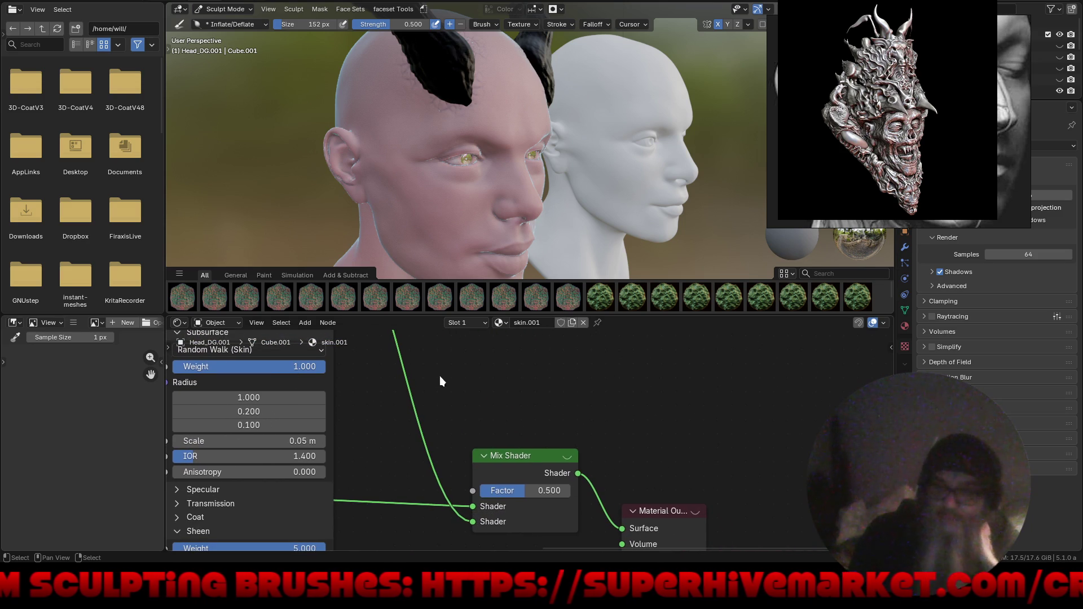
left_click_drag(522, 490, 568, 498)
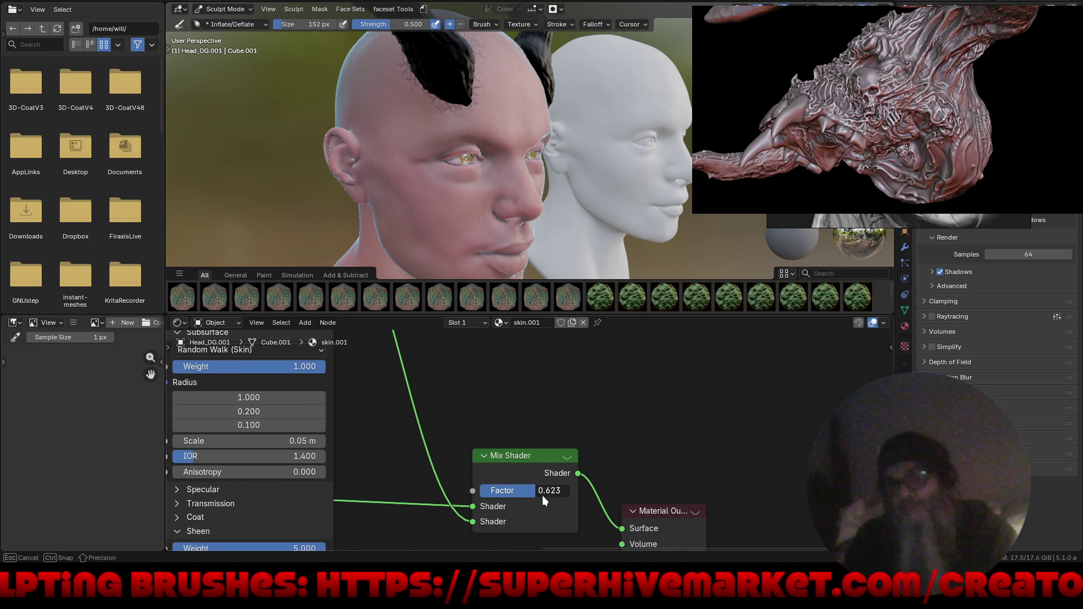
left_click_drag(541, 495, 543, 496)
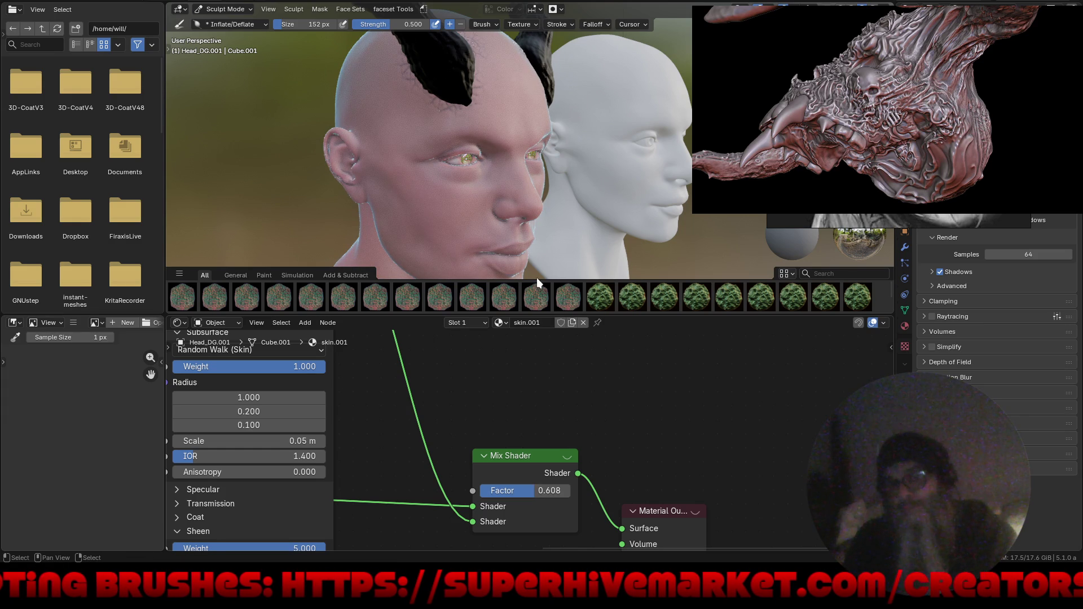
middle_click_drag(526, 211, 260, 86)
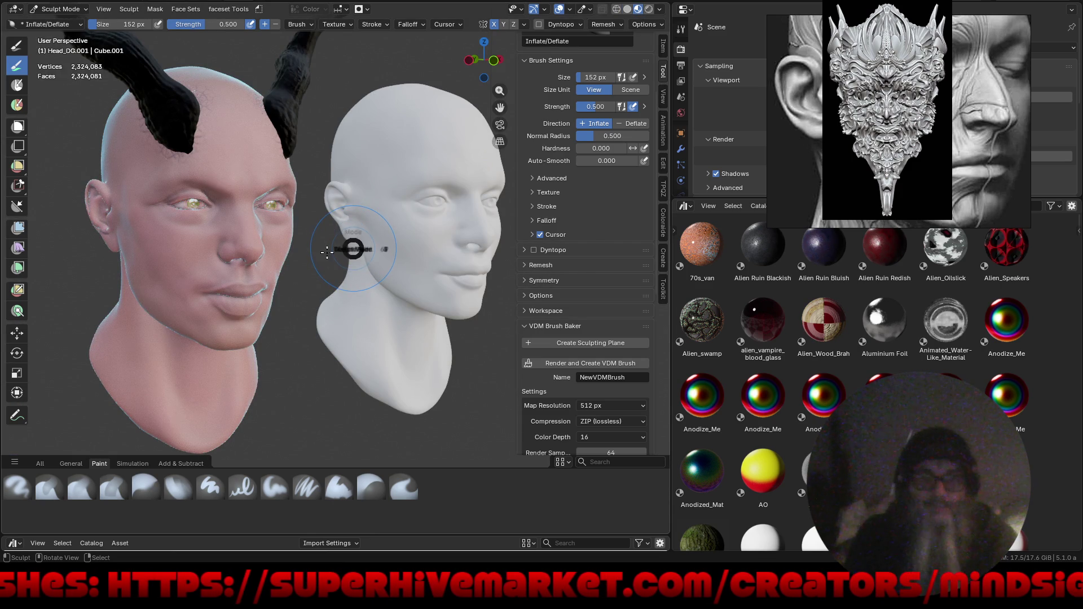
Switch to Object Mode via the mode pie menu and turn on Rendered viewport shading.
middle_click_drag(350, 248, 287, 249)
key("ctrl+Tab")
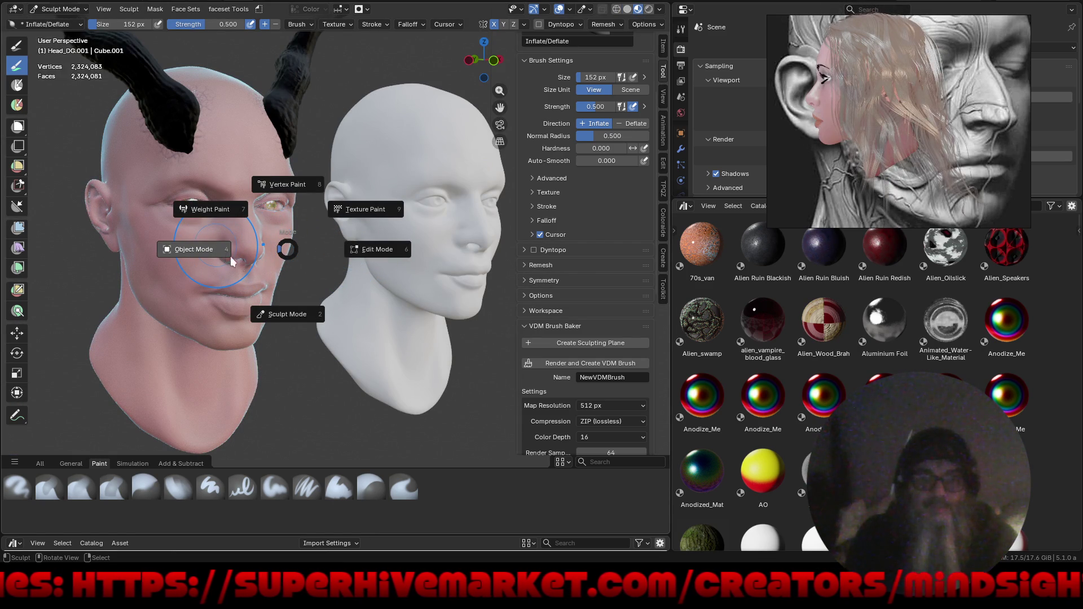
left_click(395, 408)
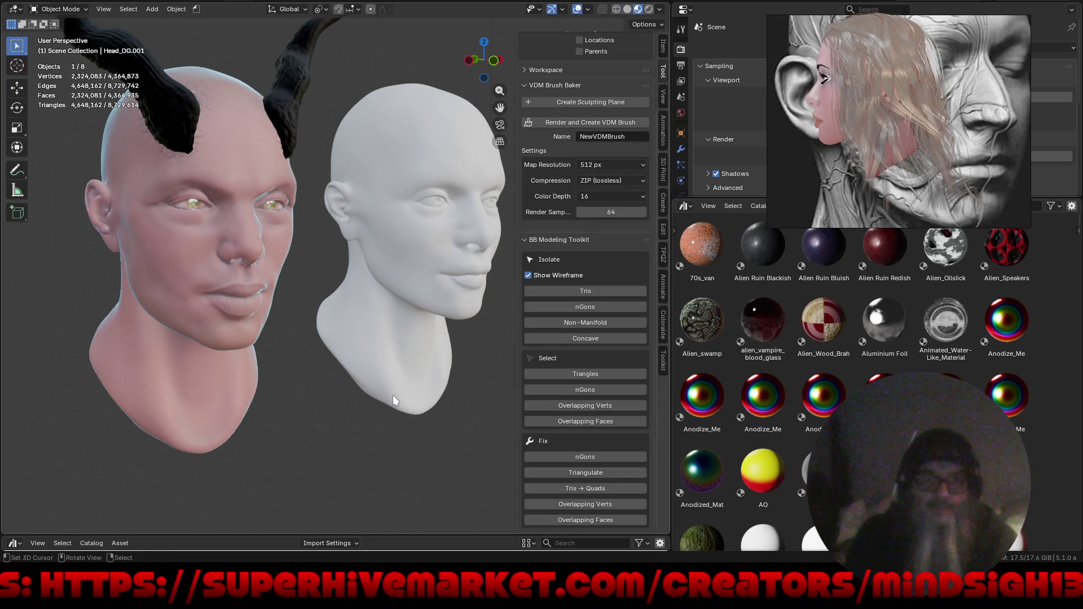
middle_click_drag(378, 389, 371, 384)
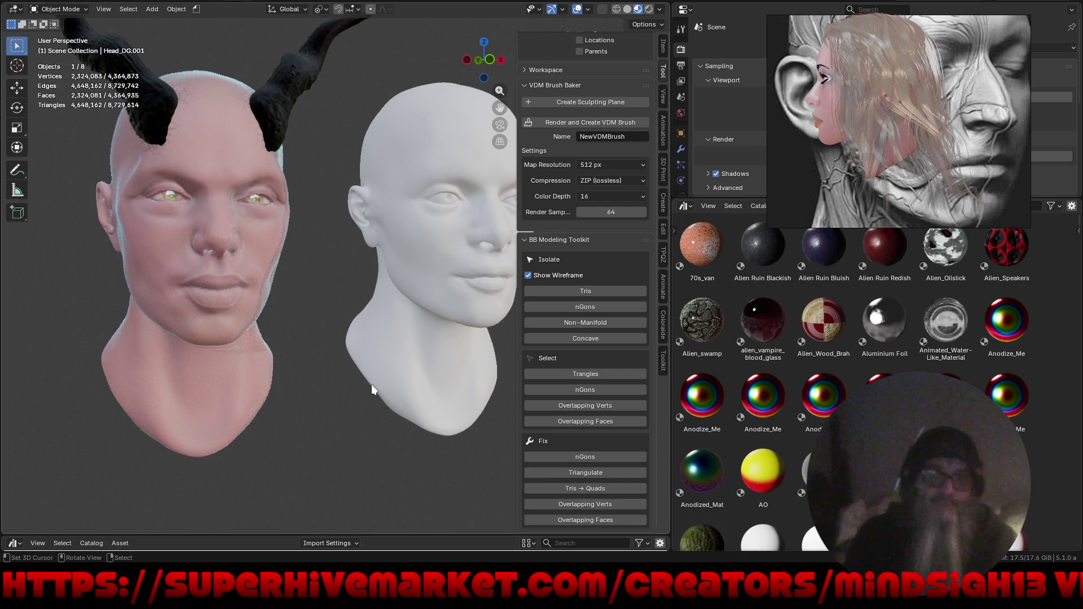
middle_click_drag(393, 405, 400, 384)
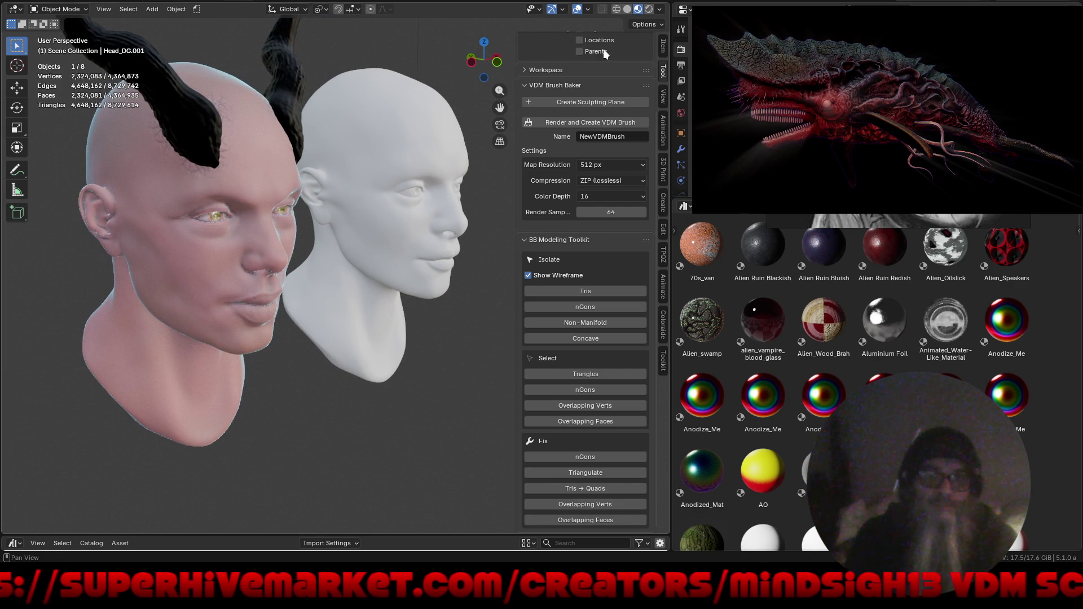
left_click(649, 10)
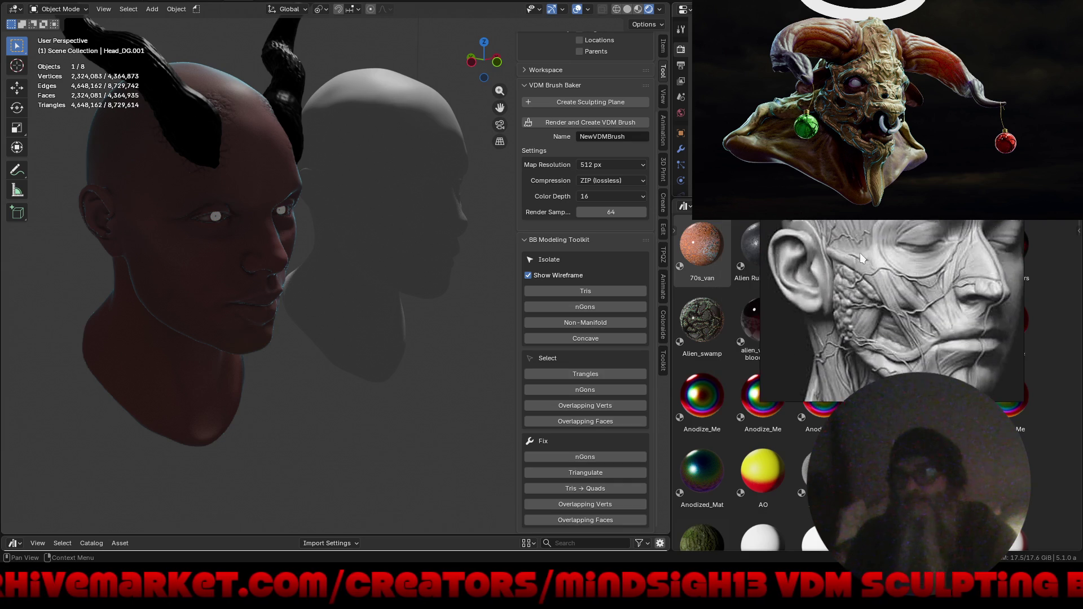
View the rendered heads in profile and close the reference image viewer without saving.
key("z")
key("8")
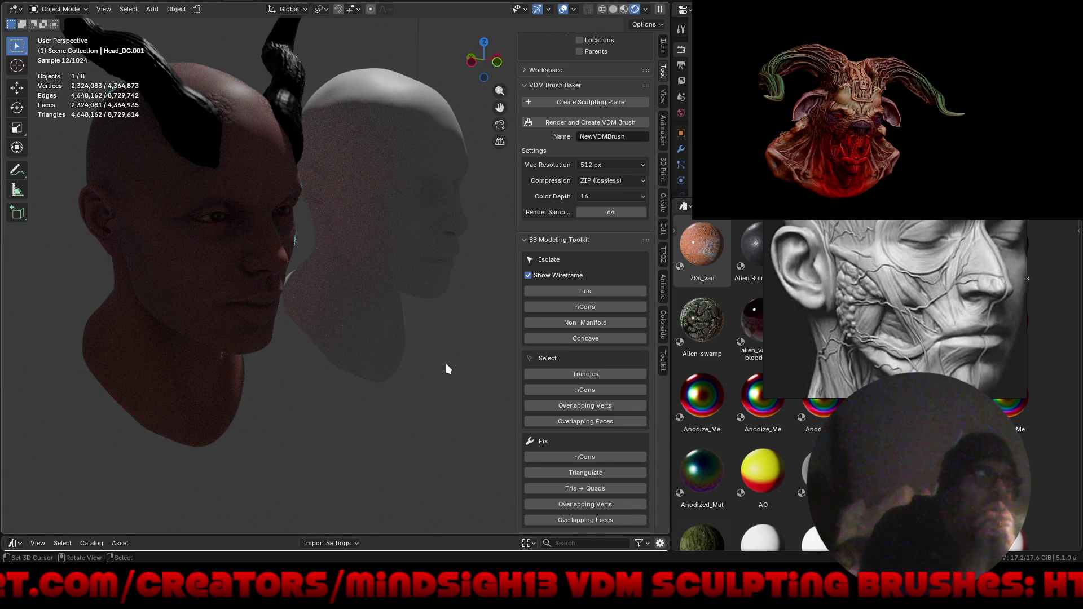
middle_click_drag(406, 410, 386, 361)
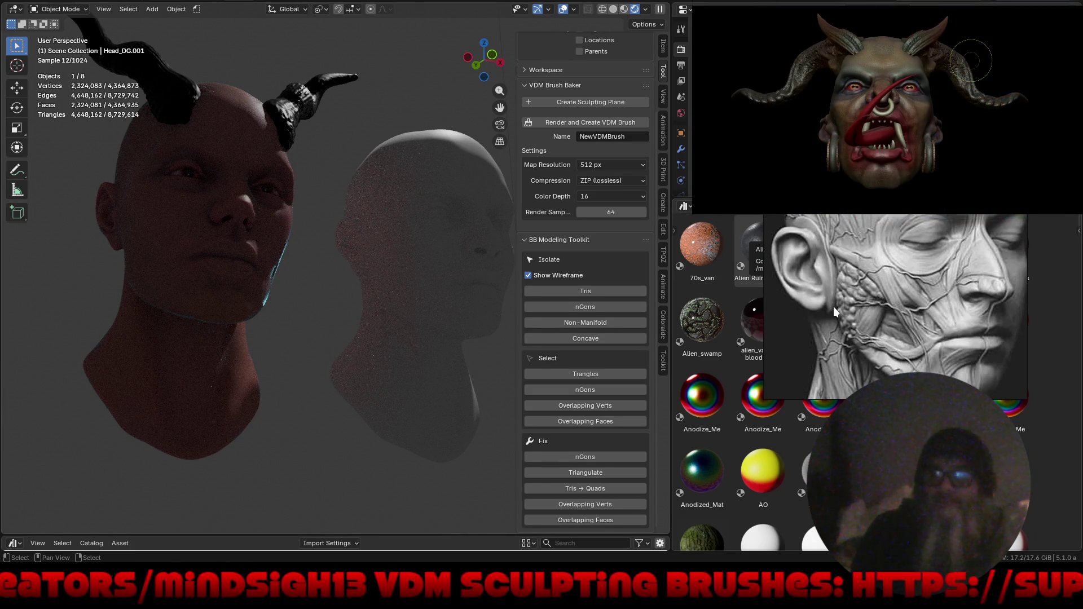
right_click(834, 306)
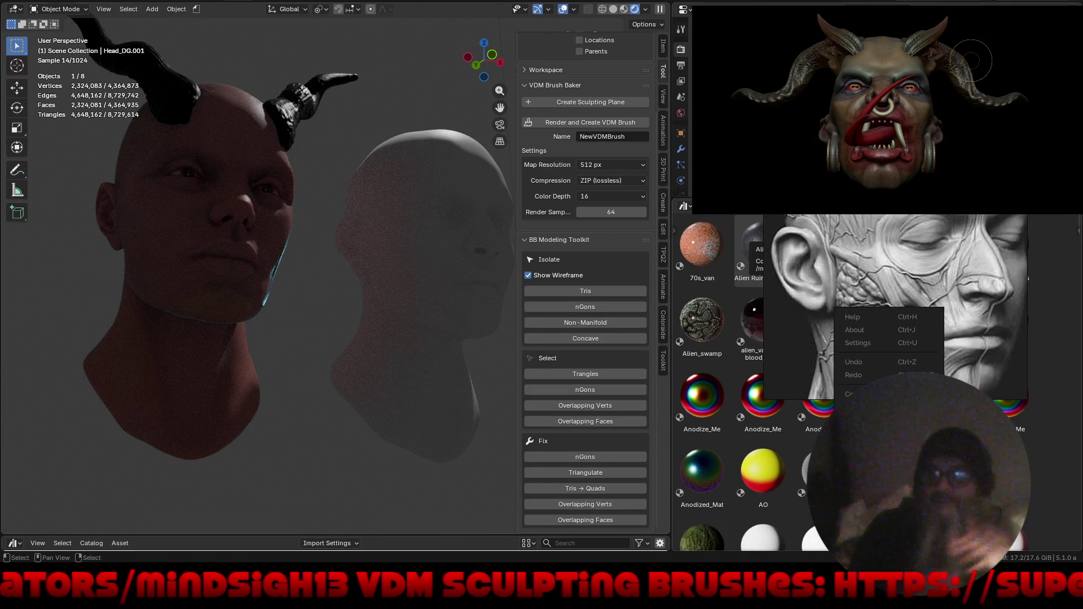
left_click(854, 394)
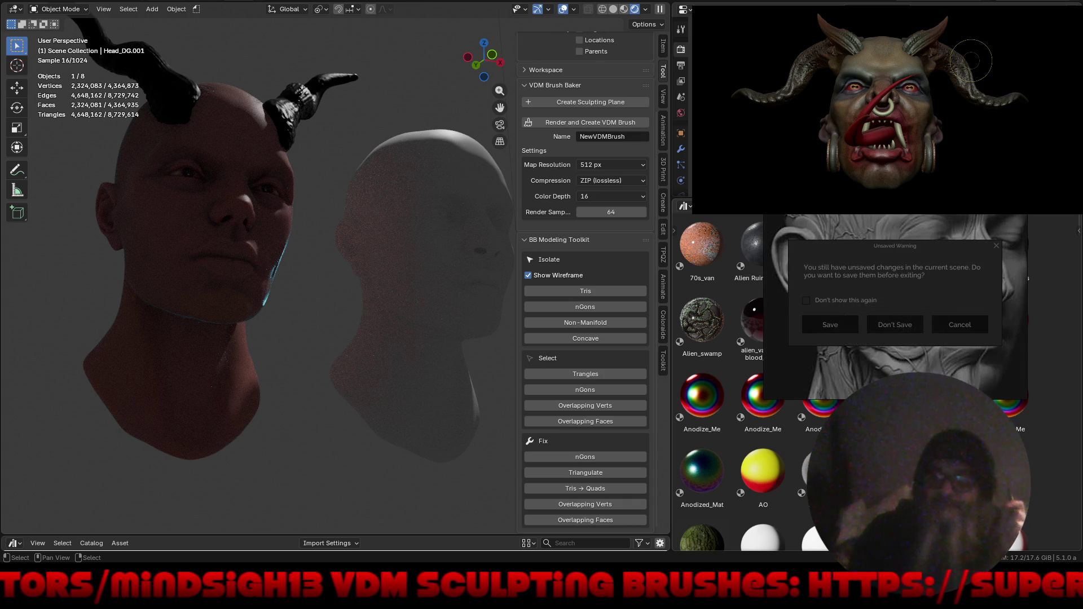
left_click(903, 324)
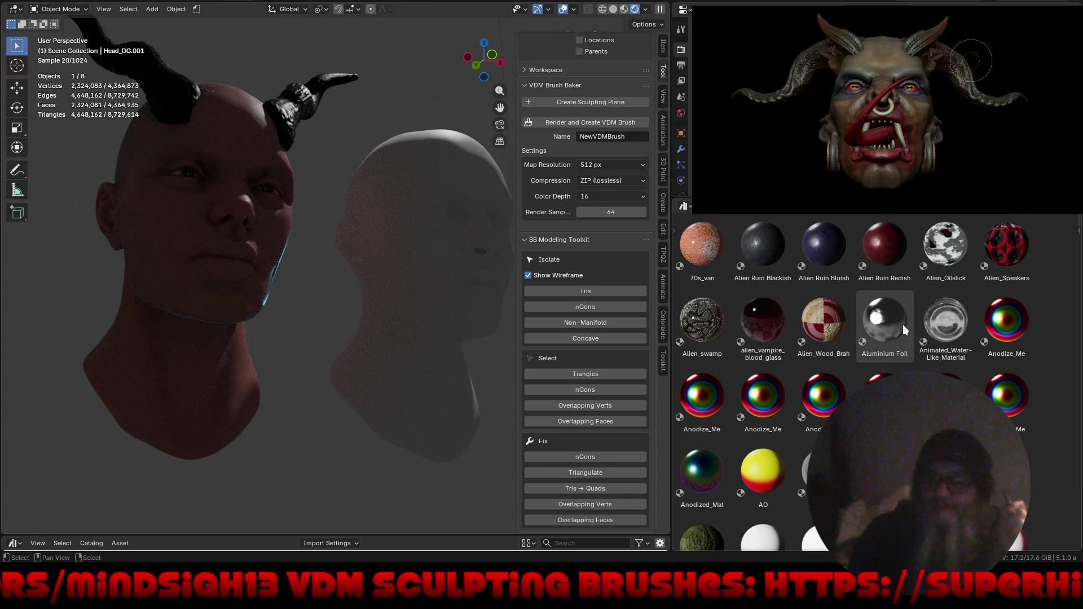
Filter the Asset Browser to worlds and drop World.001 onto the scene as its environment.
left_click(1051, 205)
scroll(1007, 556, "down", 3)
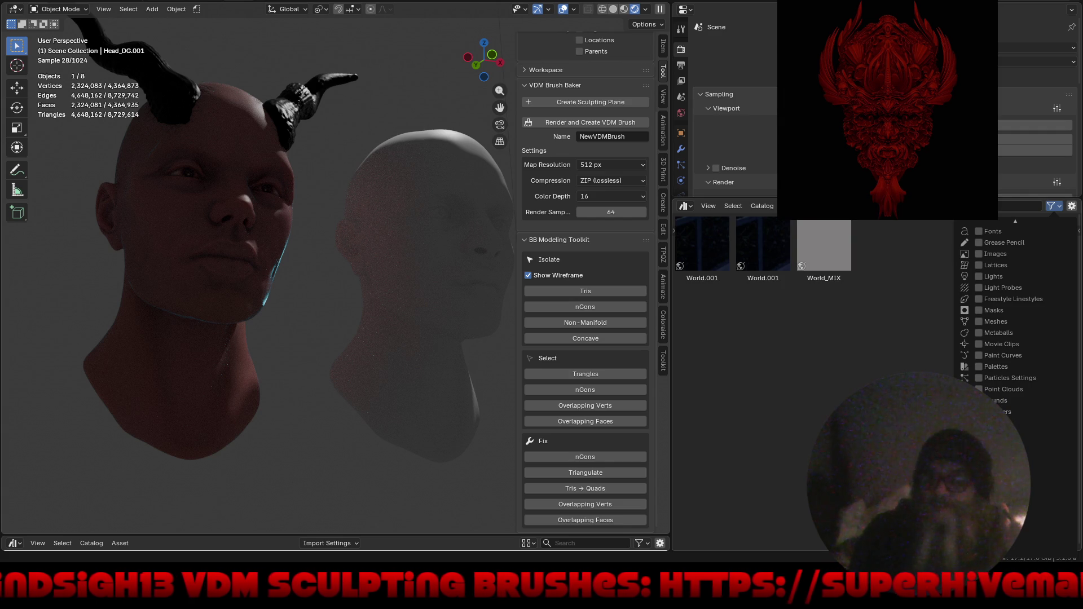
left_click_drag(698, 237, 309, 496)
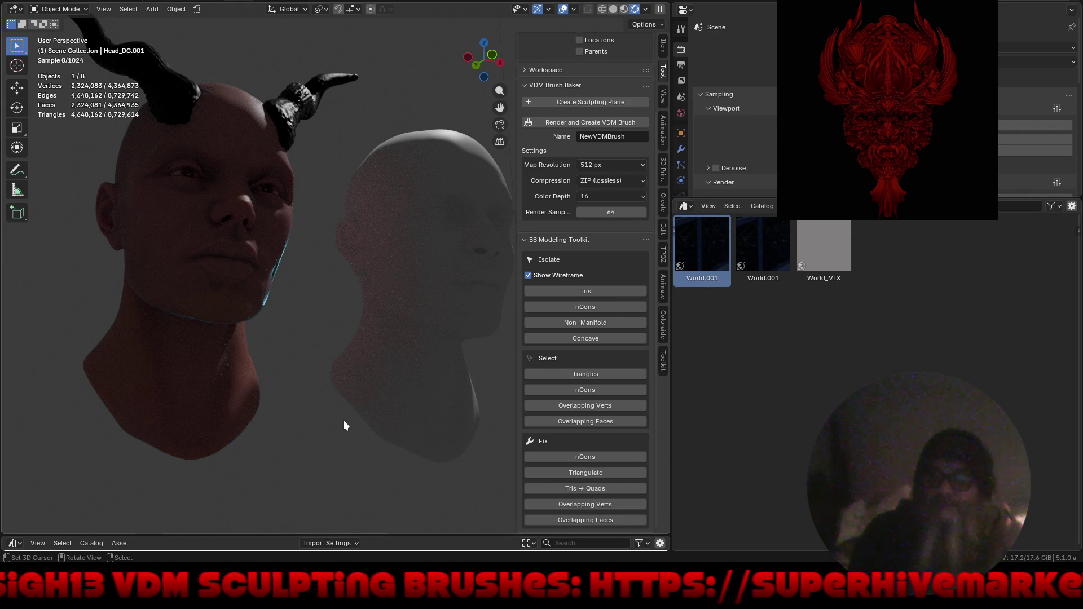